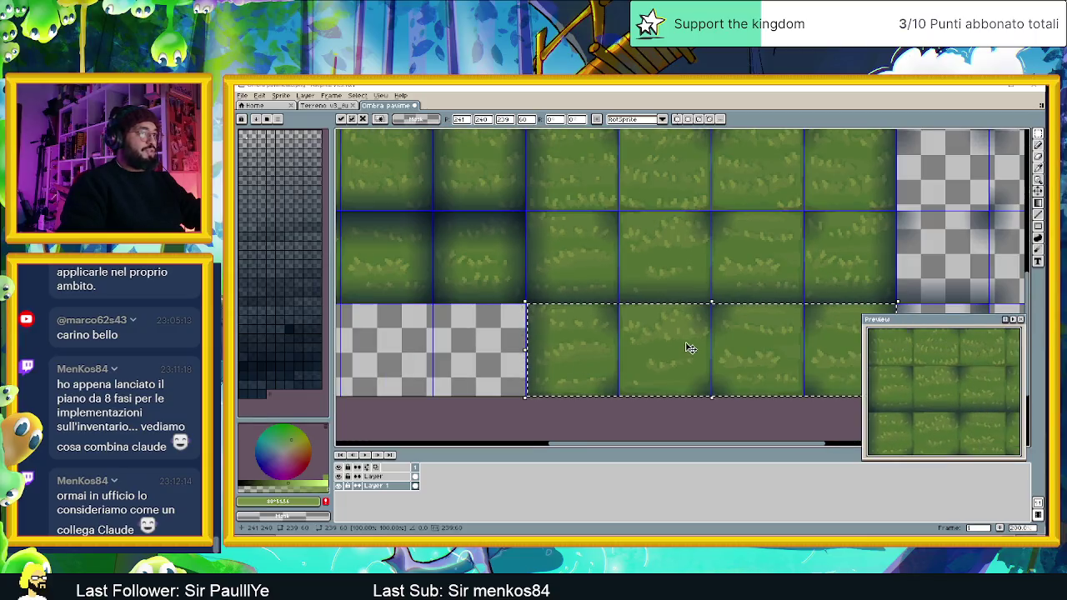
- Clear the old selection and marquee-select a strip of top-row grass tiles
scroll(550, 321, right, 2)
click(627, 399)
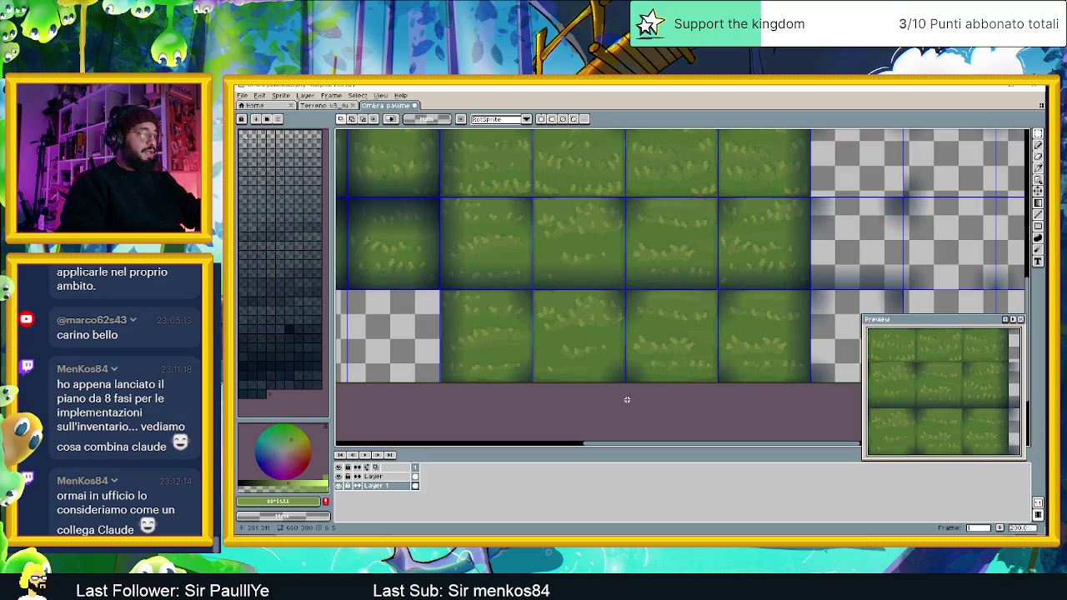
scroll(627, 375, up, 2)
scroll(628, 355, right, 2)
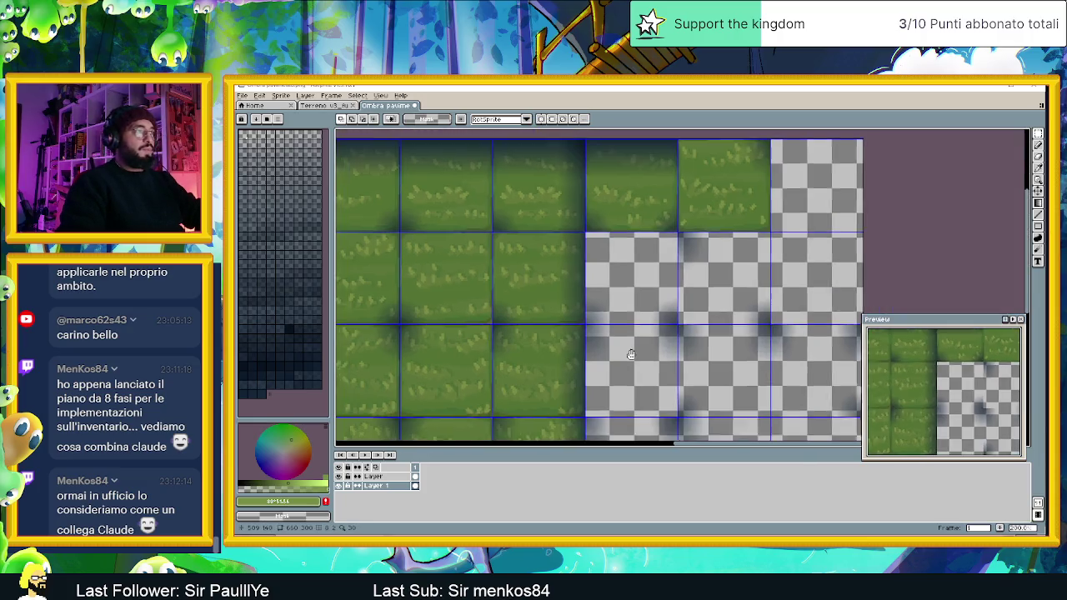
scroll(628, 355, down, 5)
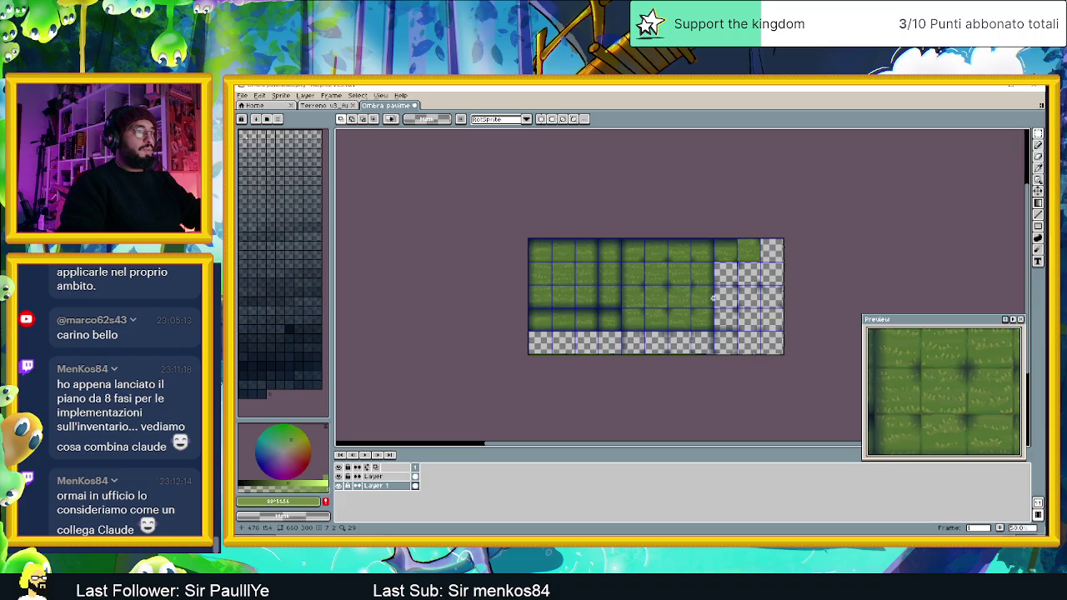
scroll(713, 298, up, 2)
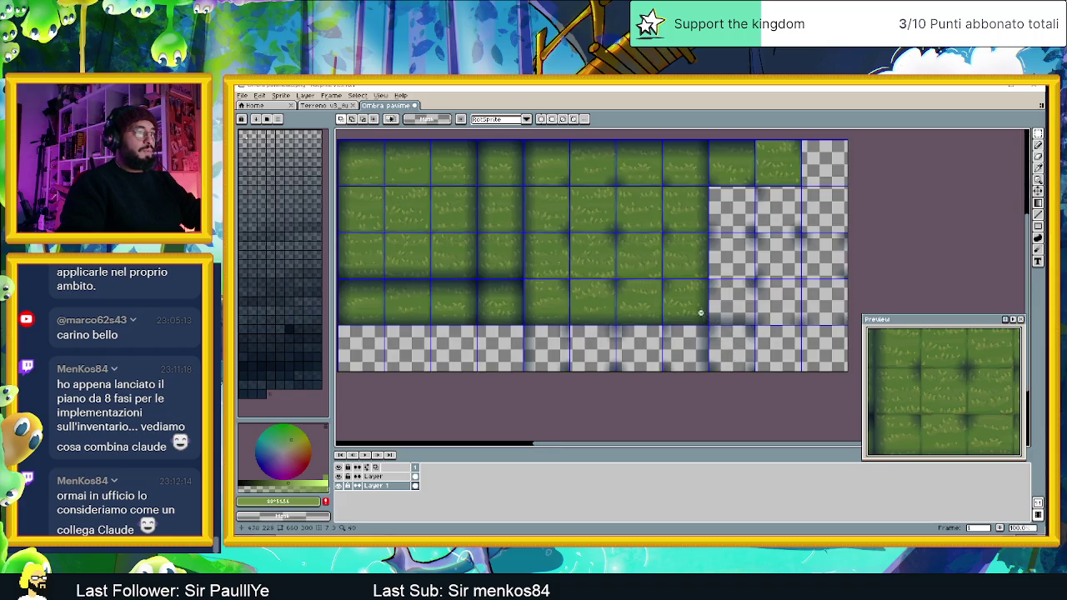
drag(681, 279, 708, 310)
scroll(765, 218, up, 2)
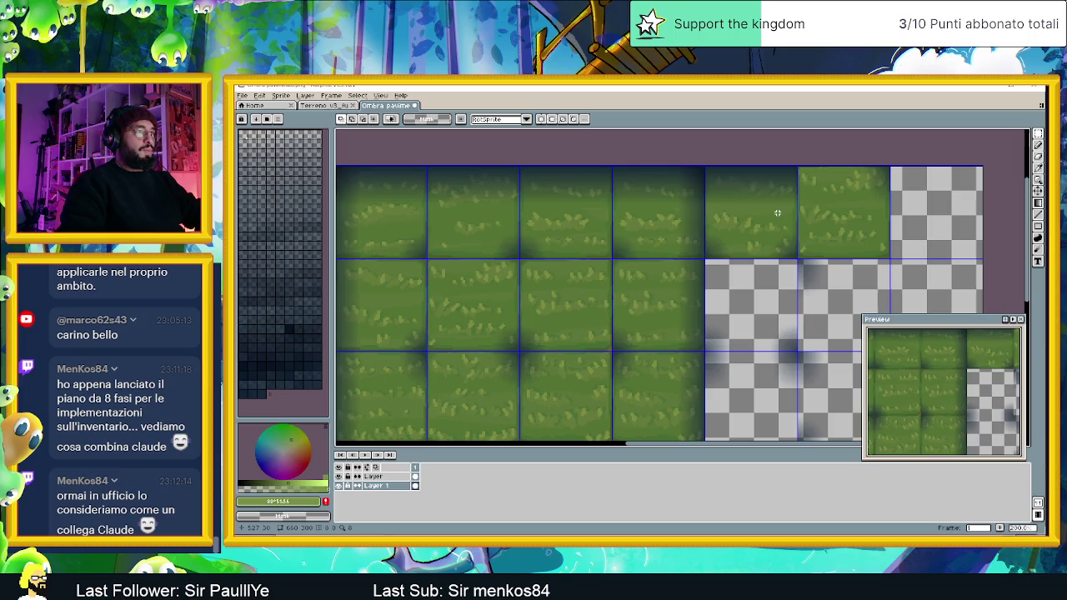
drag(766, 214, 798, 258)
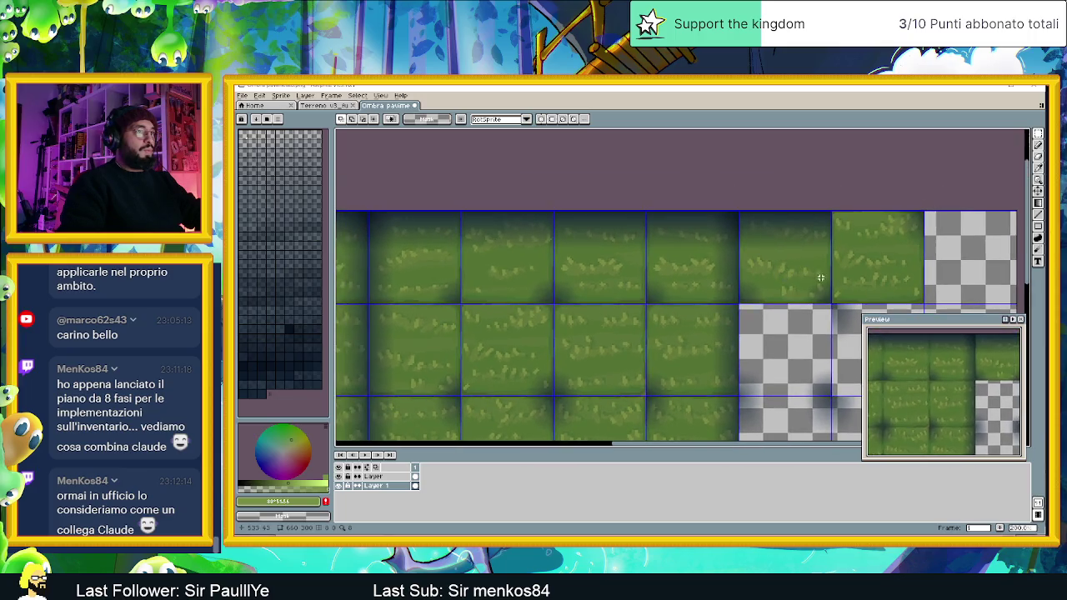
mouse_move(830, 302)
mouse_down()
mouse_move(556, 207)
mouse_move(463, 202)
mouse_up()
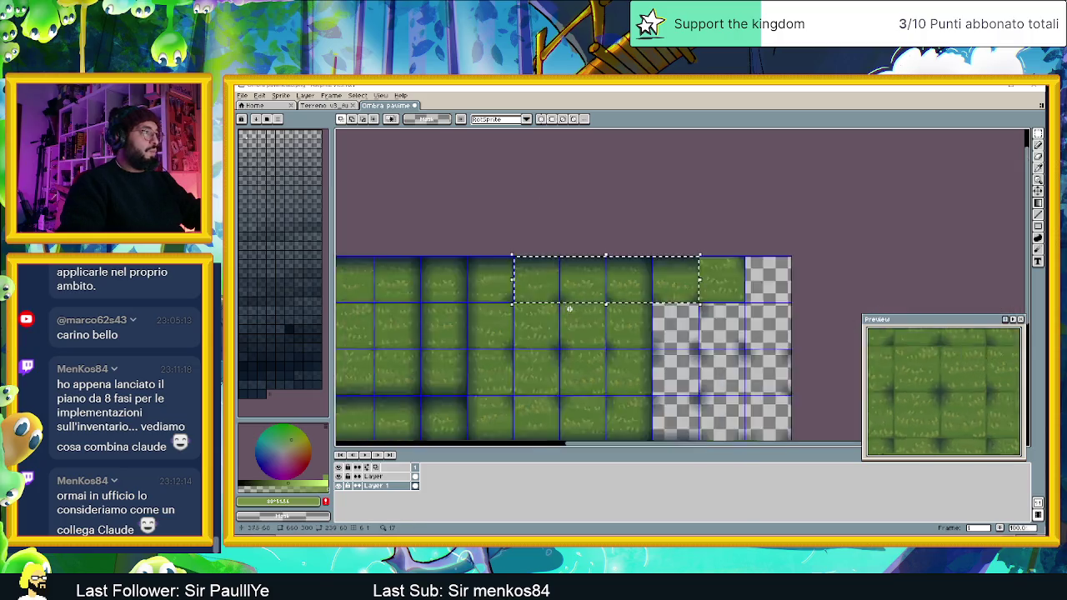
scroll(572, 302, down, 4)
scroll(584, 317, up, 1)
scroll(584, 317, up, 2)
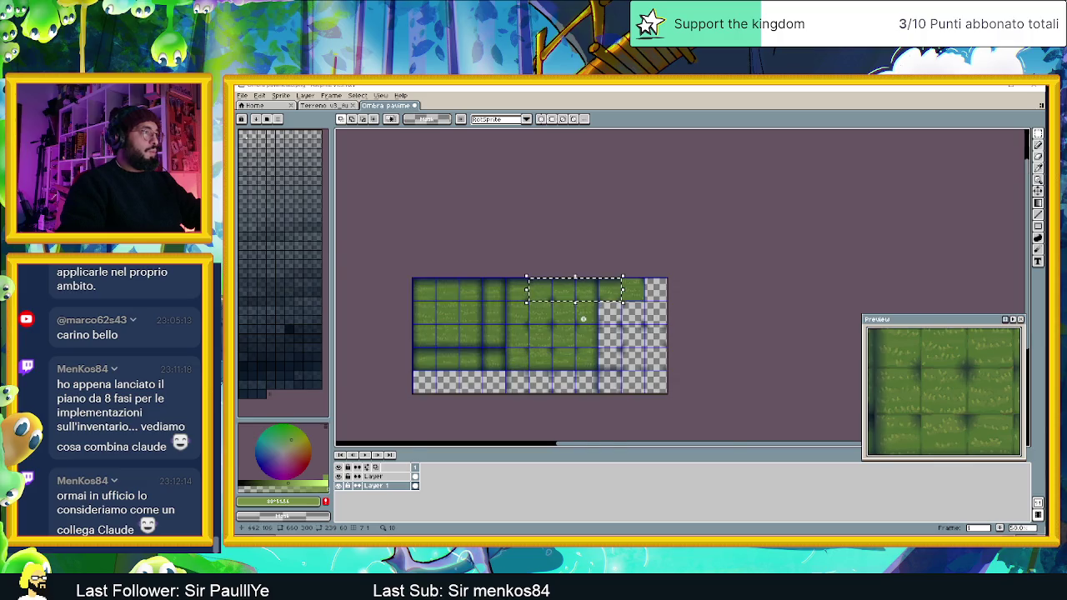
scroll(433, 239, up, 2)
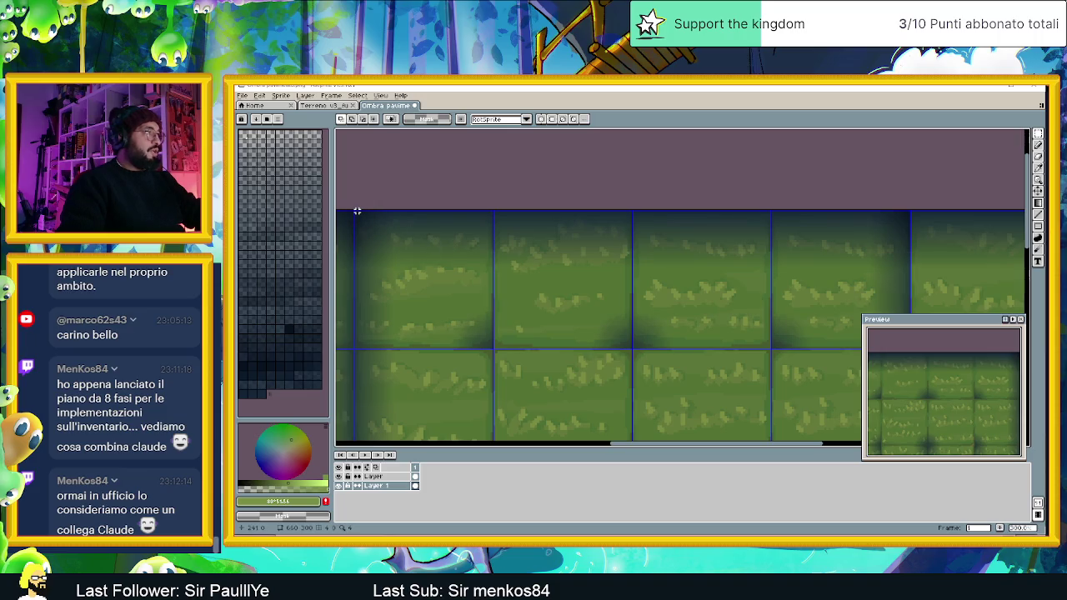
mouse_move(354, 211)
mouse_down()
mouse_move(405, 267)
mouse_move(684, 325)
mouse_move(950, 329)
mouse_move(959, 342)
mouse_move(850, 346)
mouse_up()
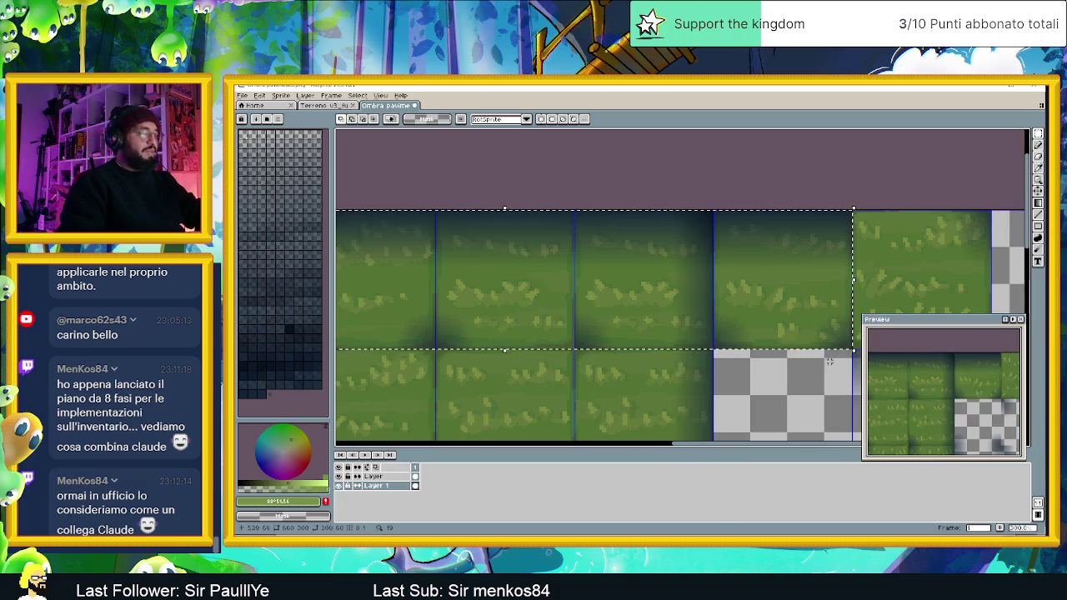
- Paste the grass strip and drop it into the middle of the empty bottom row
scroll(671, 351, down, 2)
scroll(670, 352, down, 1)
scroll(453, 379, up, 3)
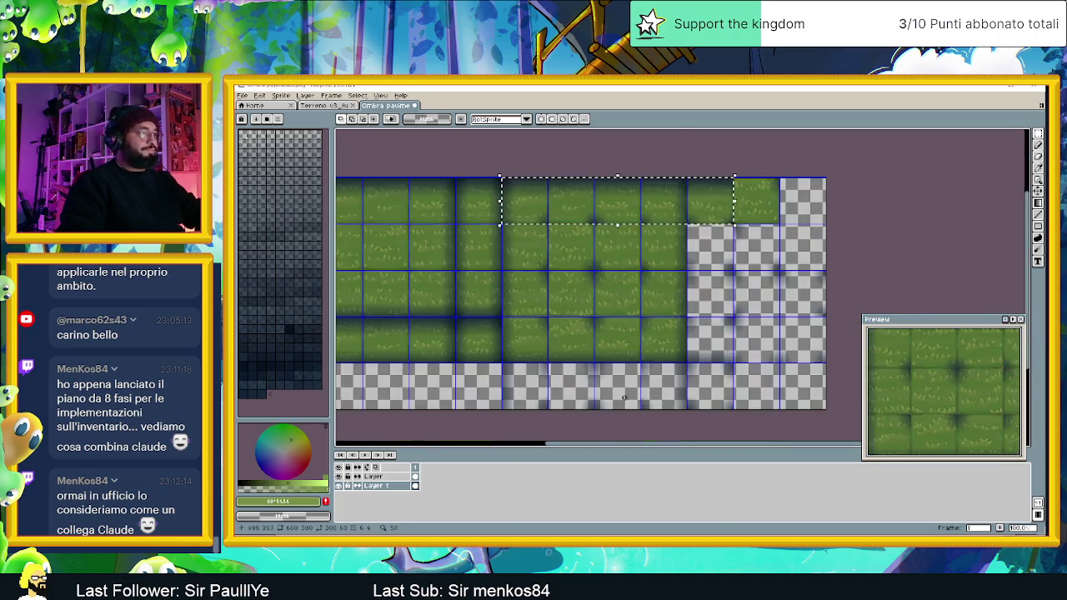
key(ctrl+v)
mouse_move(486, 260)
mouse_down()
mouse_move(433, 331)
mouse_move(442, 364)
mouse_up()
scroll(398, 355, up, 3)
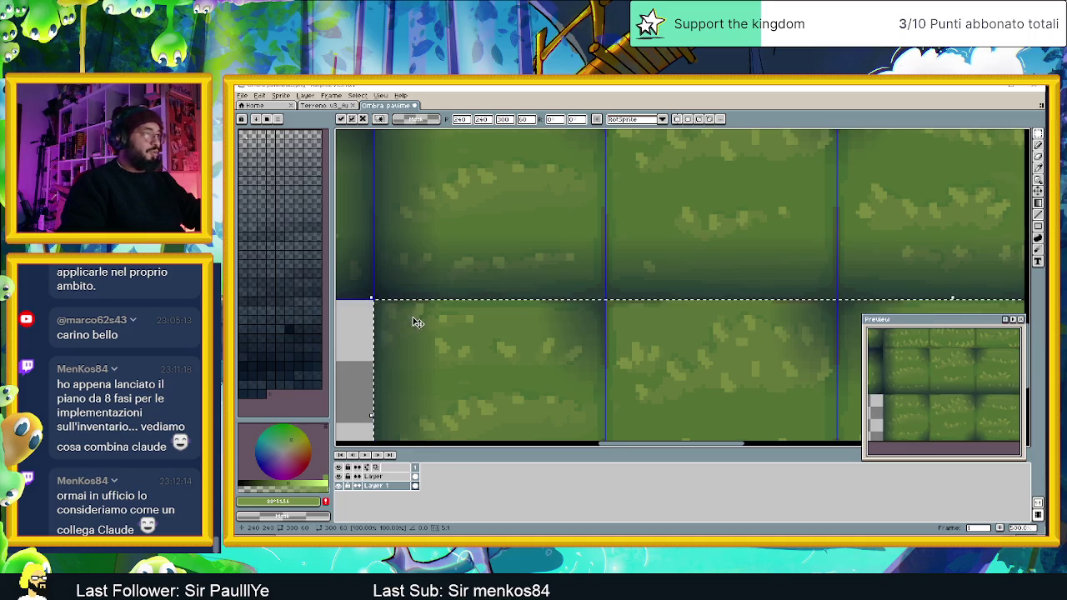
scroll(408, 323, down, 3)
mouse_move(424, 326)
mouse_down()
mouse_move(572, 326)
mouse_move(638, 344)
mouse_up()
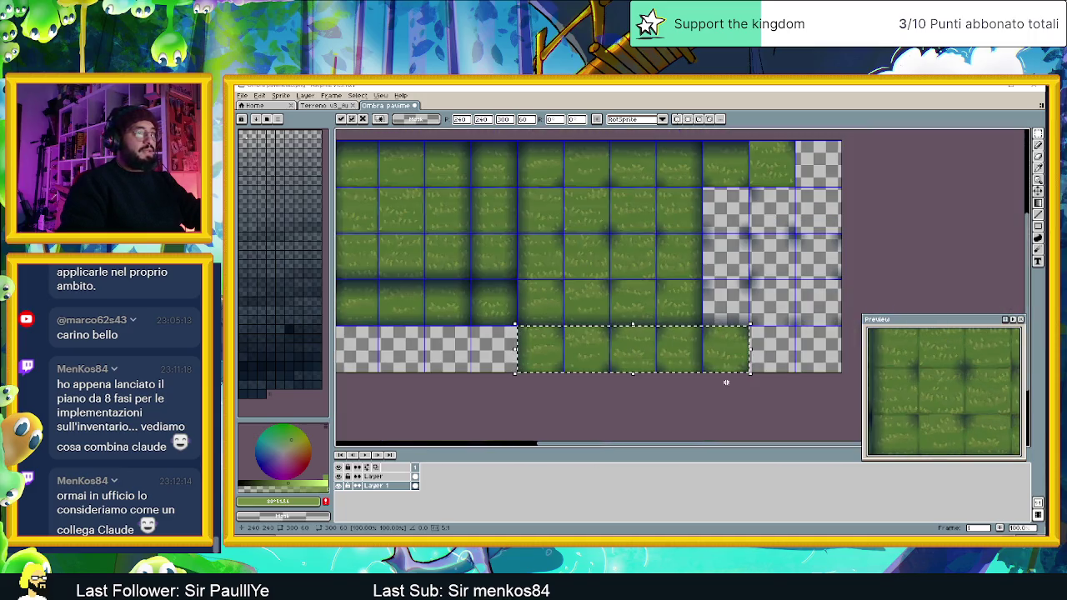
click(748, 386)
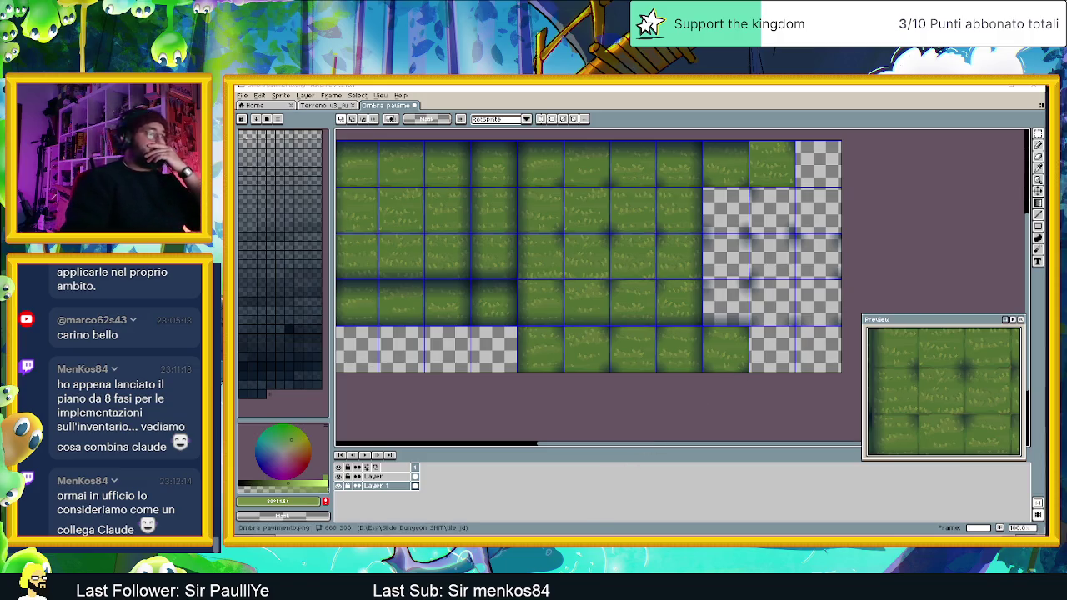
drag(617, 184, 1066, 191)
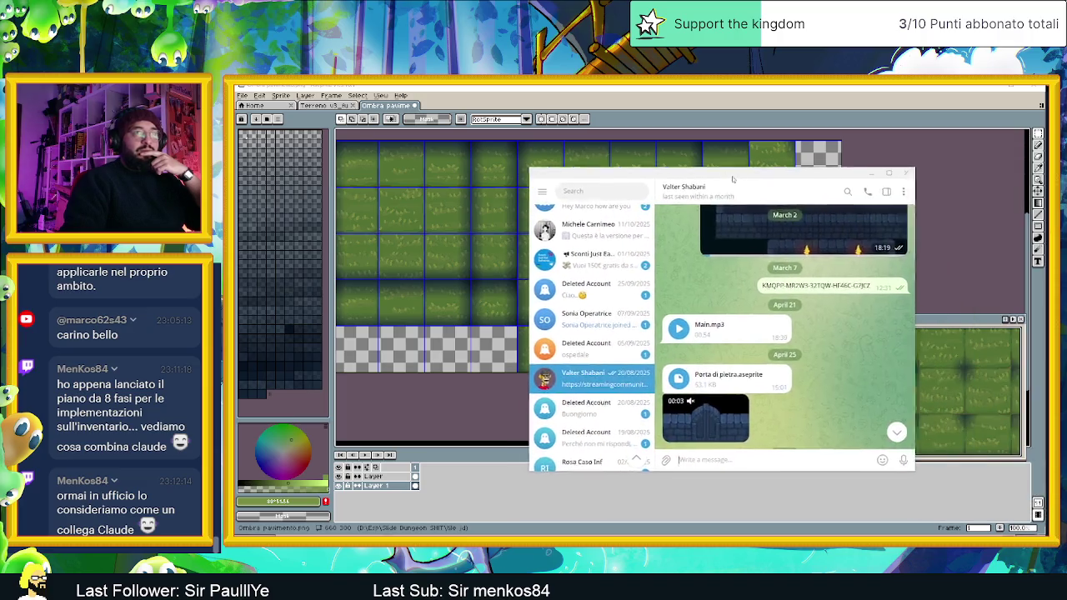
- Play Main.mp3 in the chat, reveal it via Show in Folder, and open Main in the media player
click(654, 333)
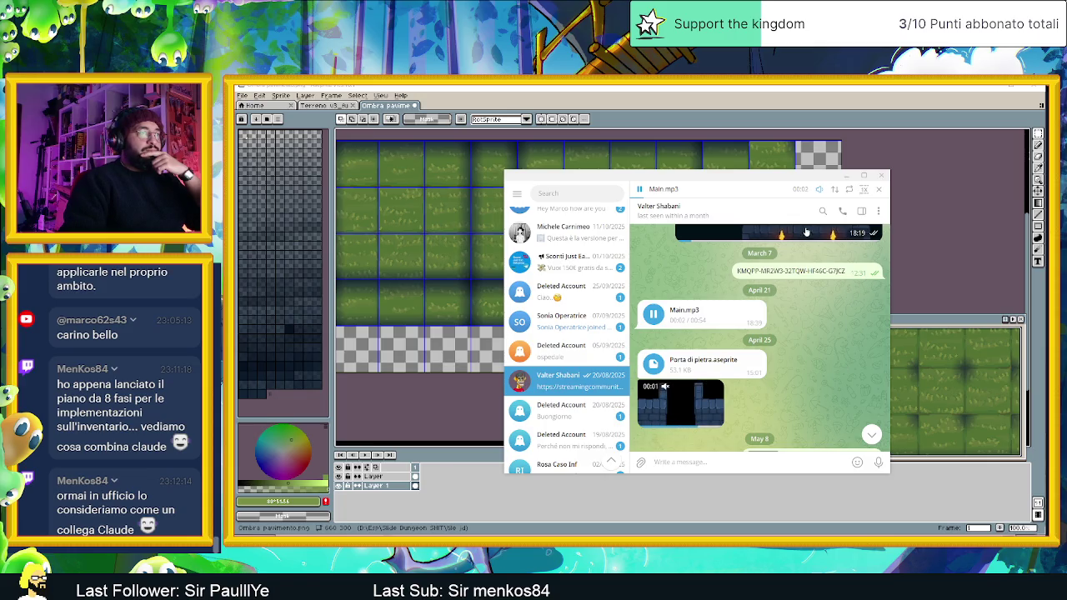
right_click(689, 310)
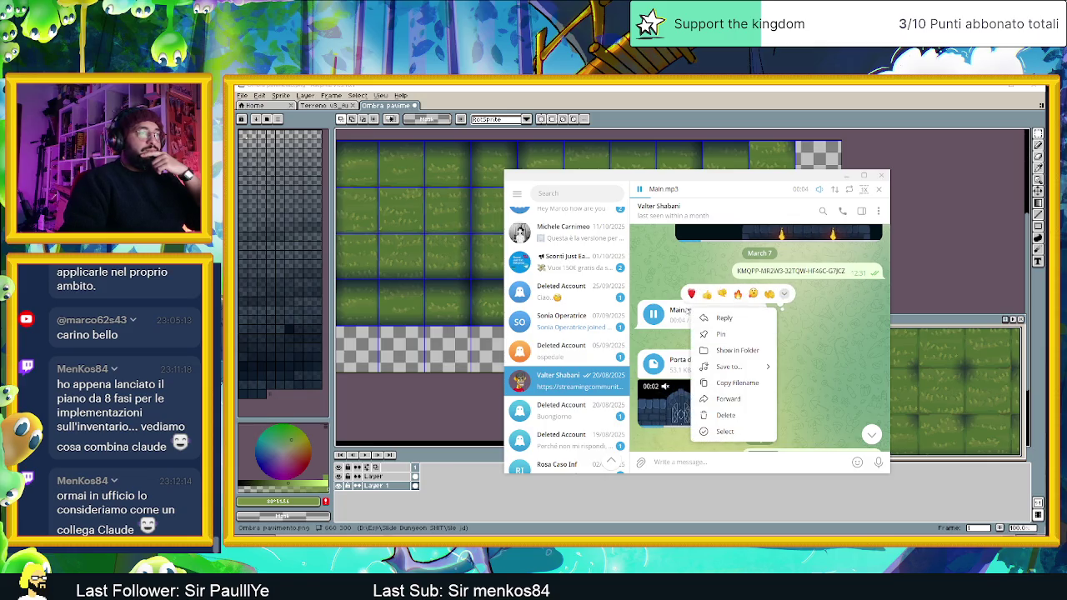
click(734, 350)
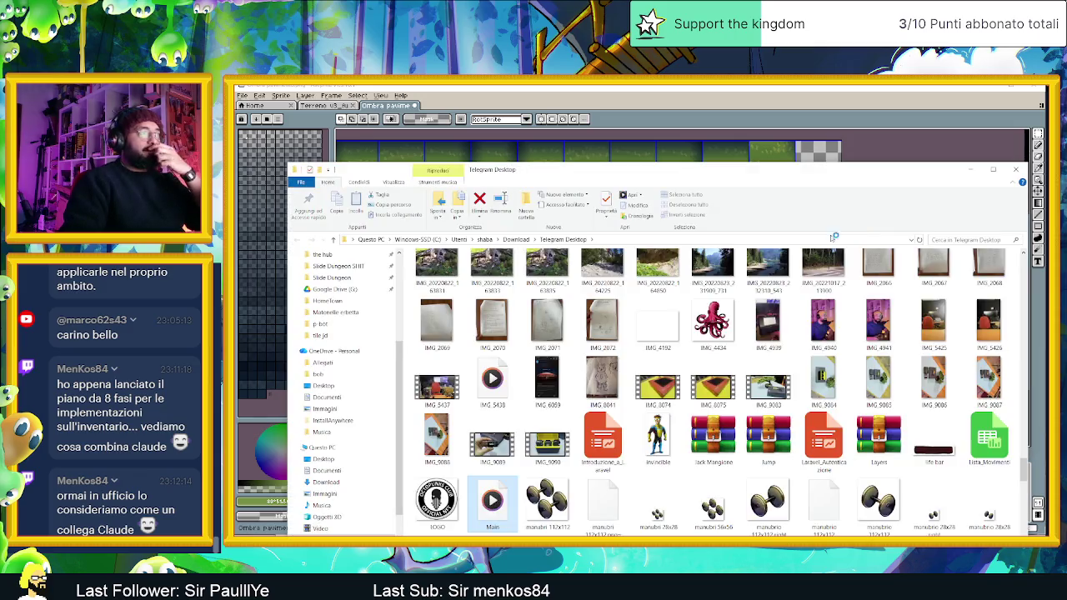
double_click(494, 500)
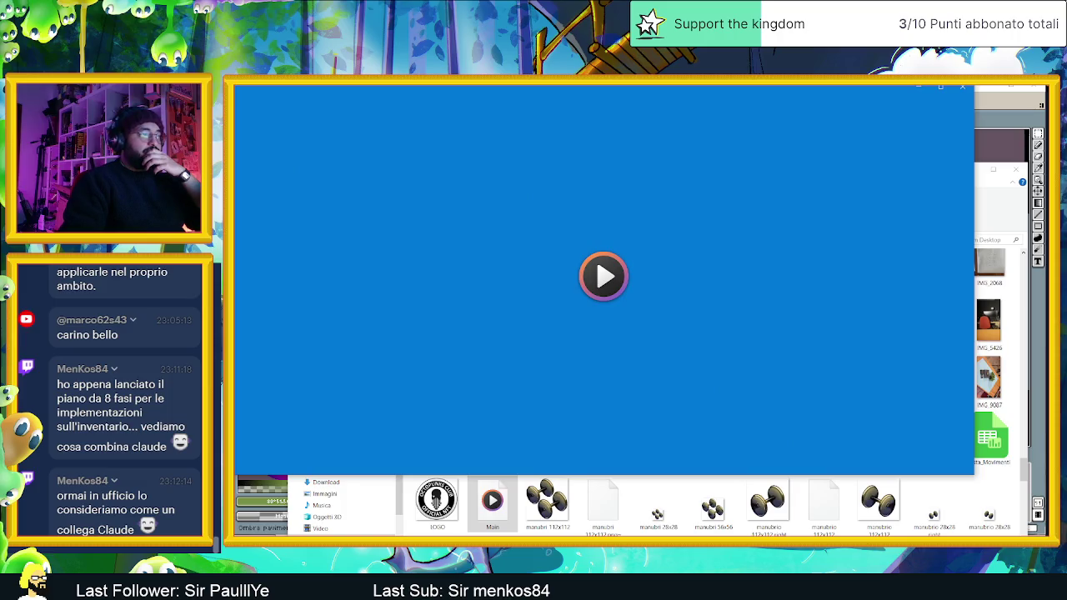
- Pause the chat audio, close Telegram, minimize the download folder, and let Main play through
click(644, 315)
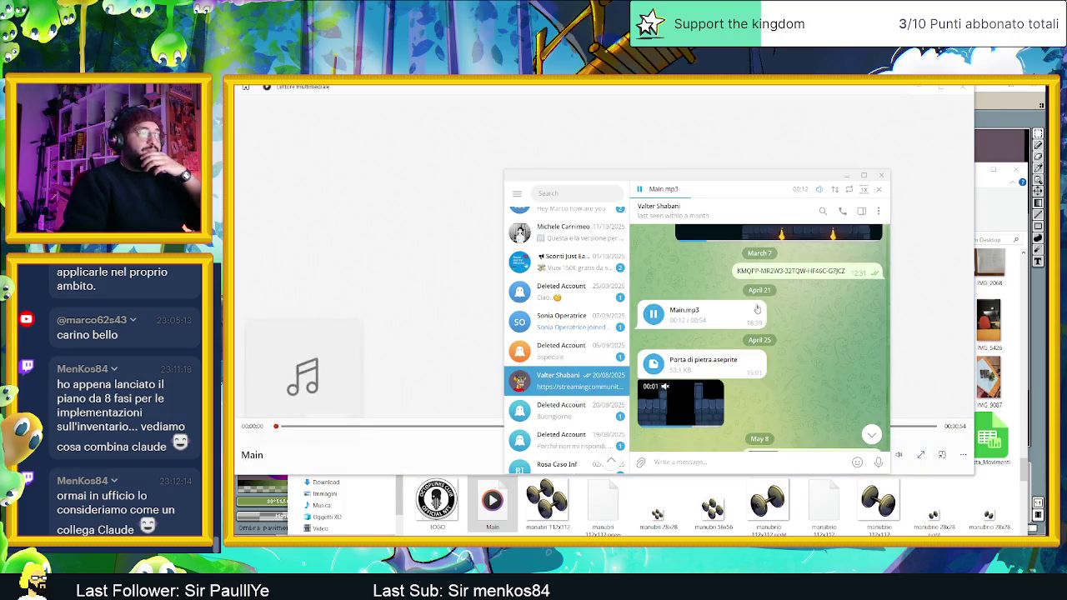
click(651, 314)
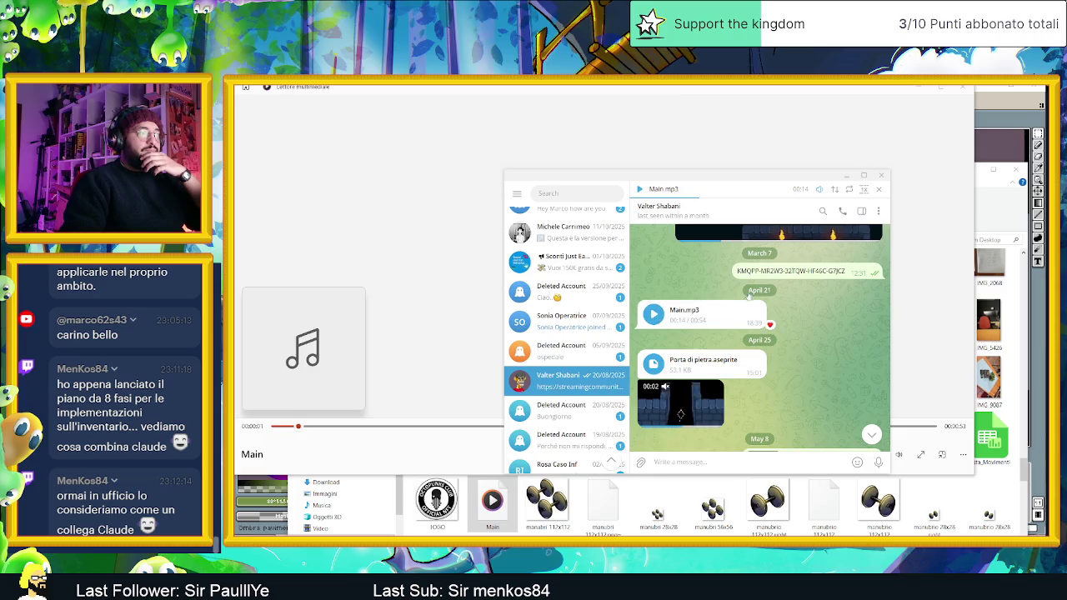
click(881, 175)
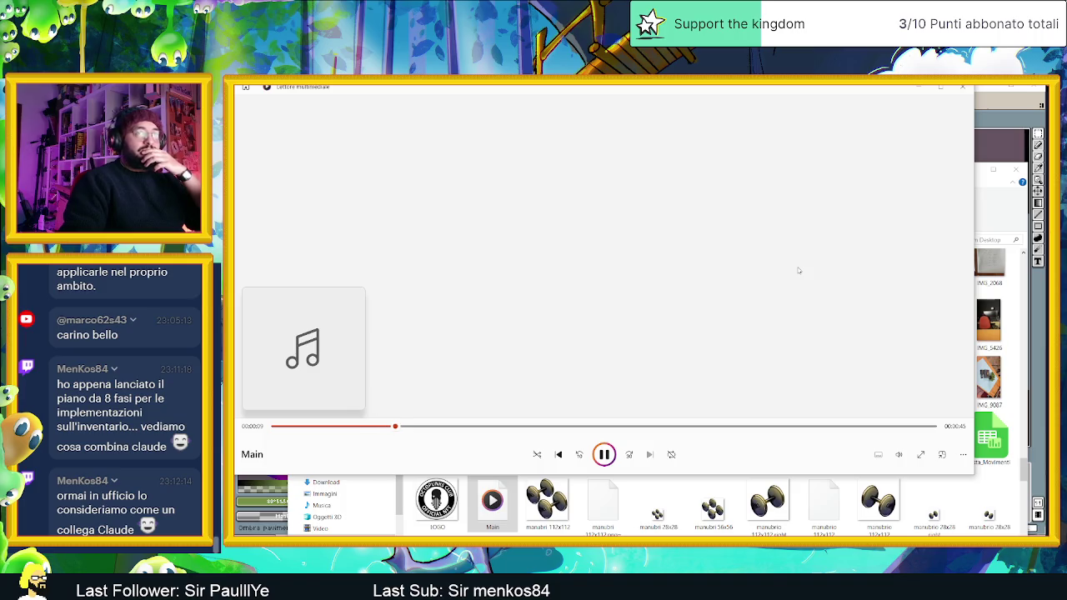
click(989, 195)
click(973, 171)
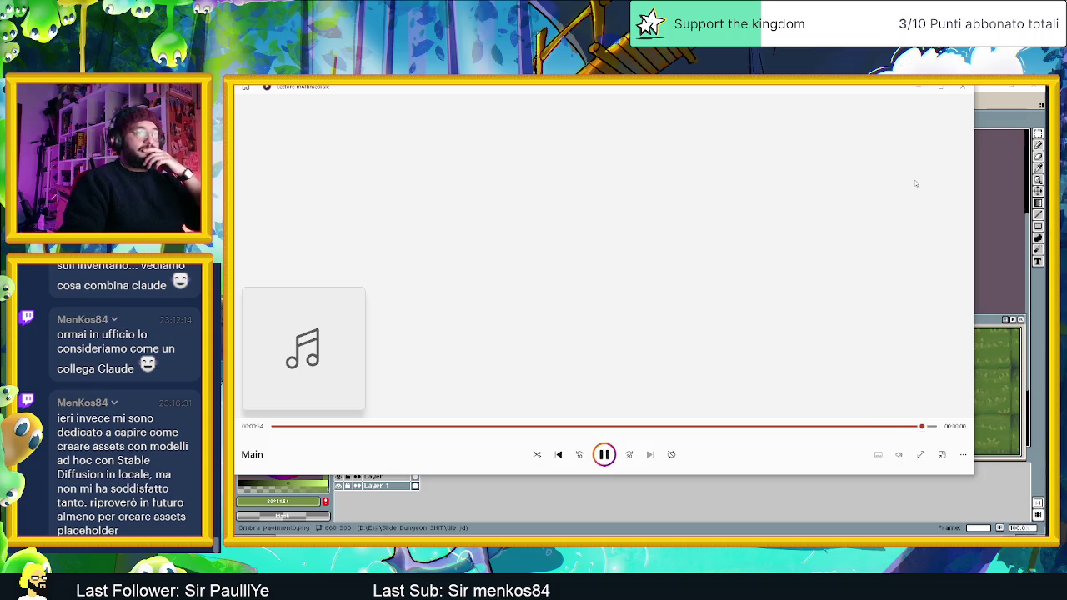
click(918, 88)
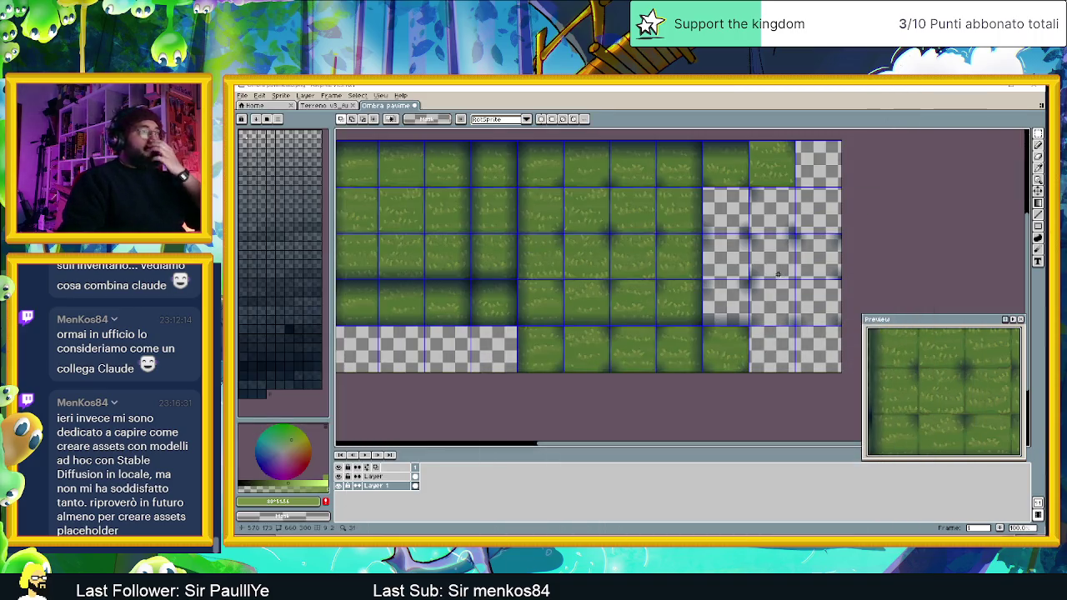
- Zoom into the grass tileset and marquee-select two adjacent grass tiles in the middle
drag(787, 233, 758, 254)
scroll(707, 243, up, 1)
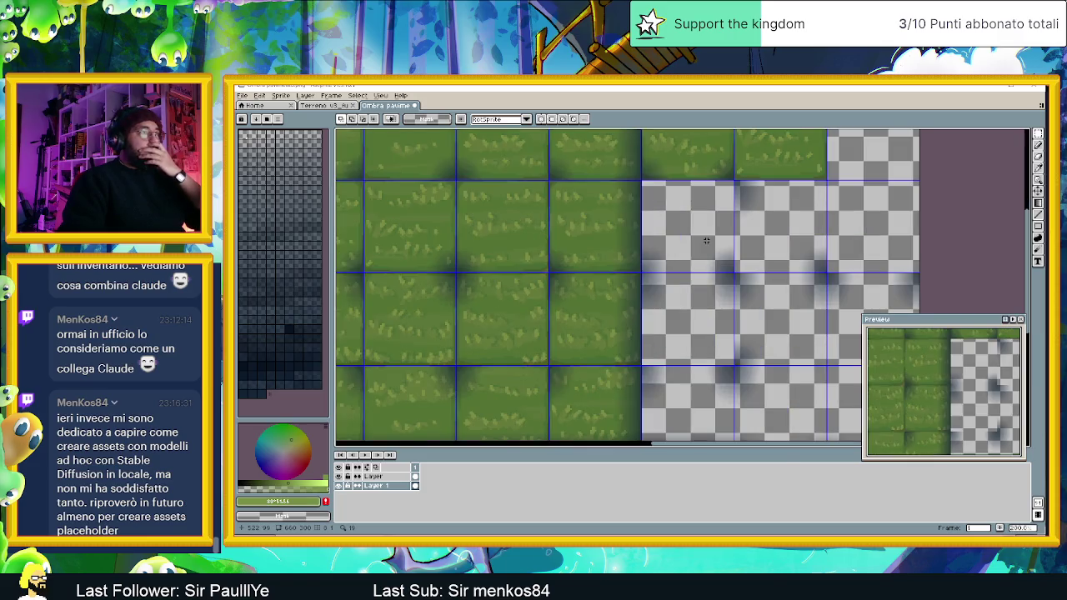
scroll(605, 241, down, 1)
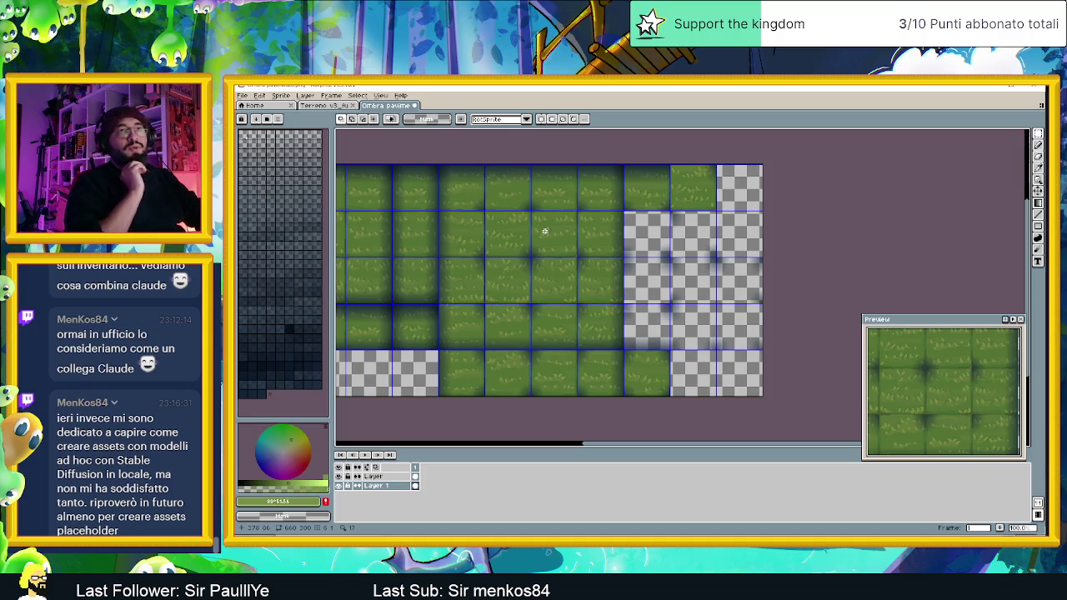
scroll(542, 235, up, 1)
scroll(538, 238, down, 3)
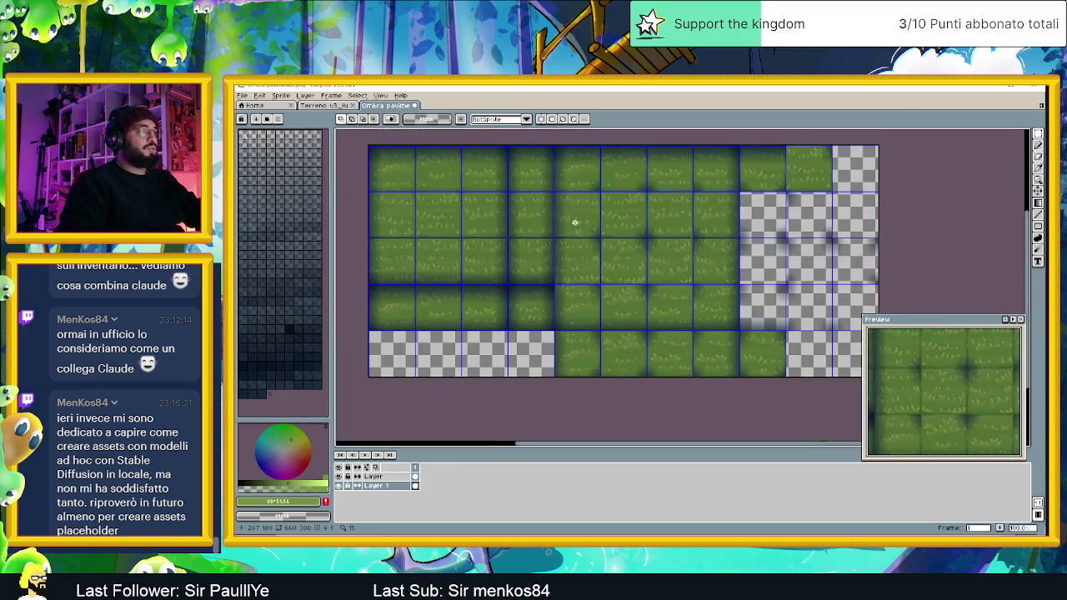
scroll(633, 230, up, 1)
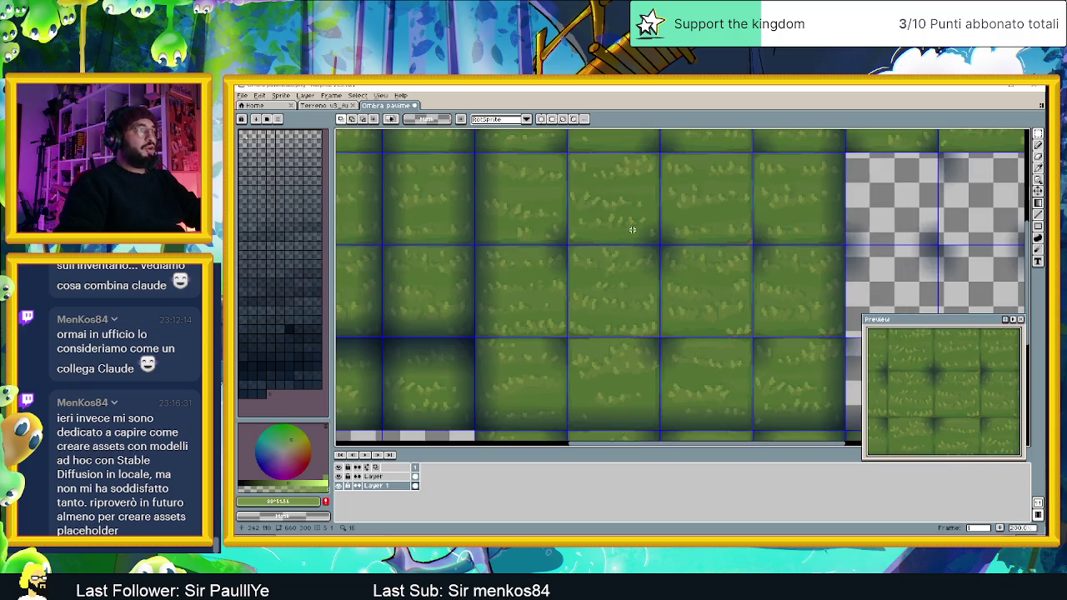
scroll(484, 249, up, 1)
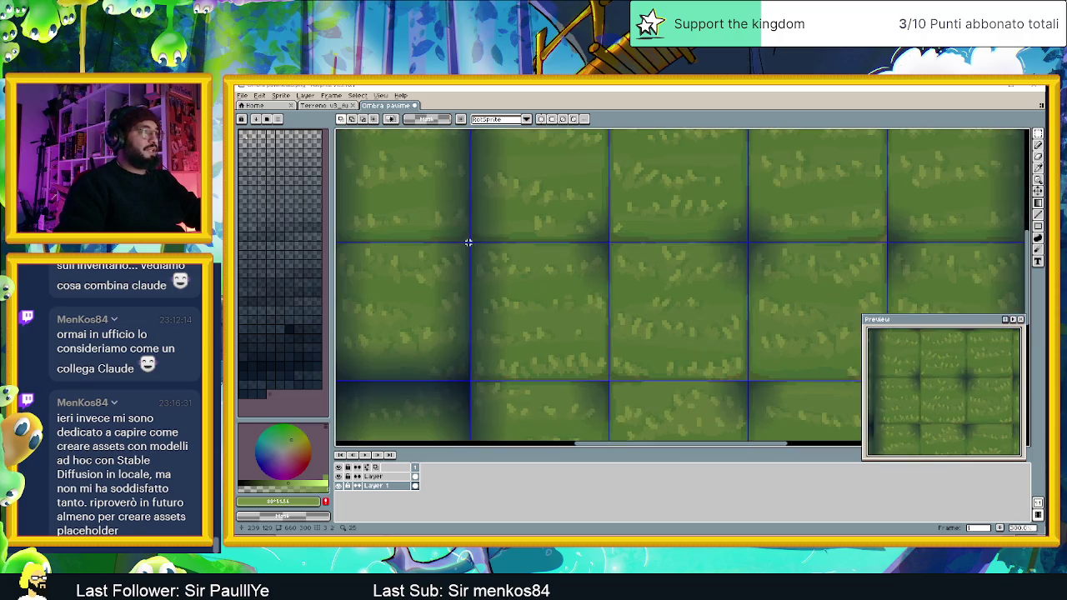
scroll(472, 244, up, 1)
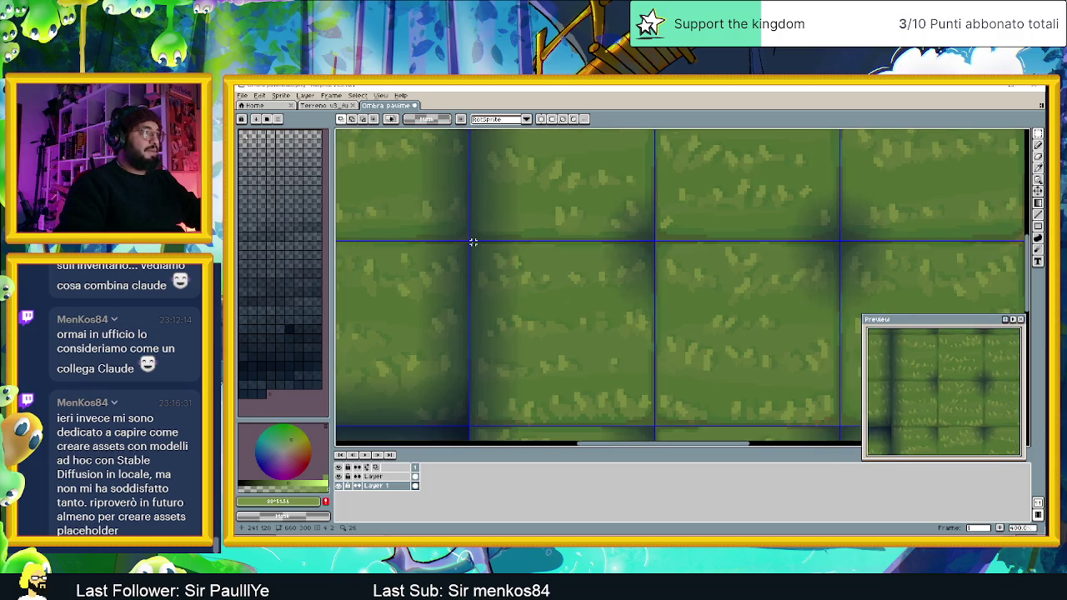
mouse_move(470, 242)
mouse_down()
mouse_move(605, 347)
mouse_move(659, 434)
mouse_move(652, 423)
mouse_move(837, 424)
mouse_up()
scroll(801, 348, down, 3)
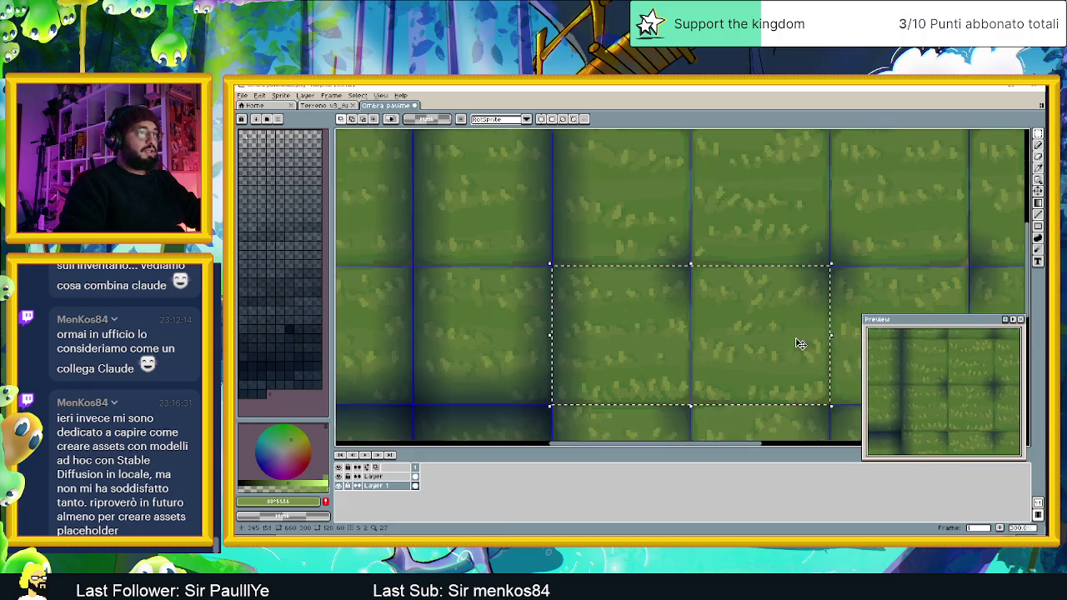
- Move the two selected grass tiles up and to the right and drop them
scroll(831, 327, right, 3)
scroll(767, 295, up, 2)
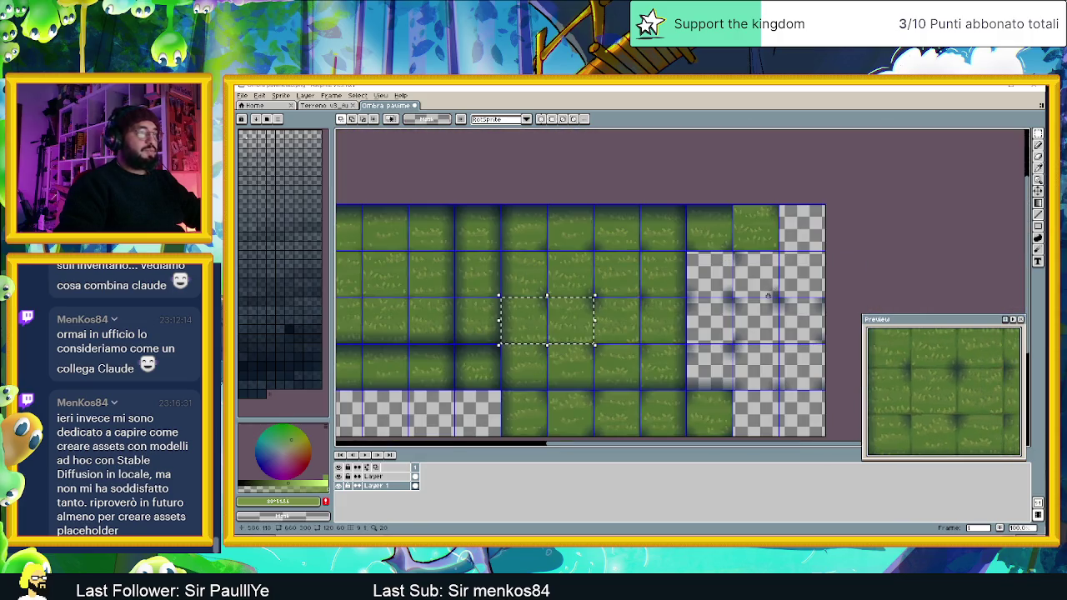
click(582, 296)
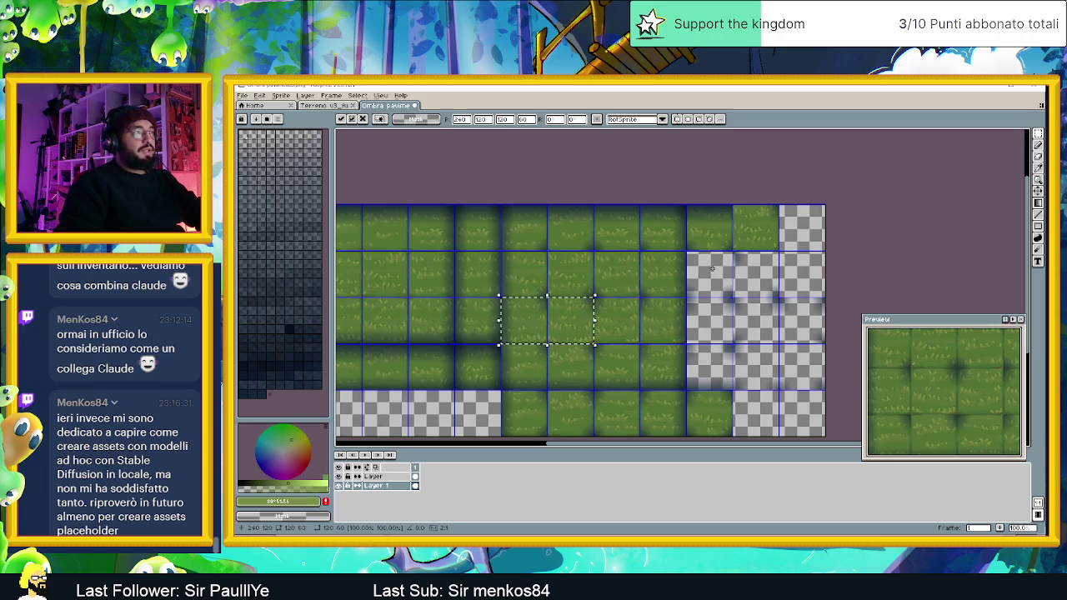
mouse_move(582, 296)
mouse_down()
mouse_move(648, 305)
mouse_move(750, 275)
mouse_up()
scroll(750, 274, up, 4)
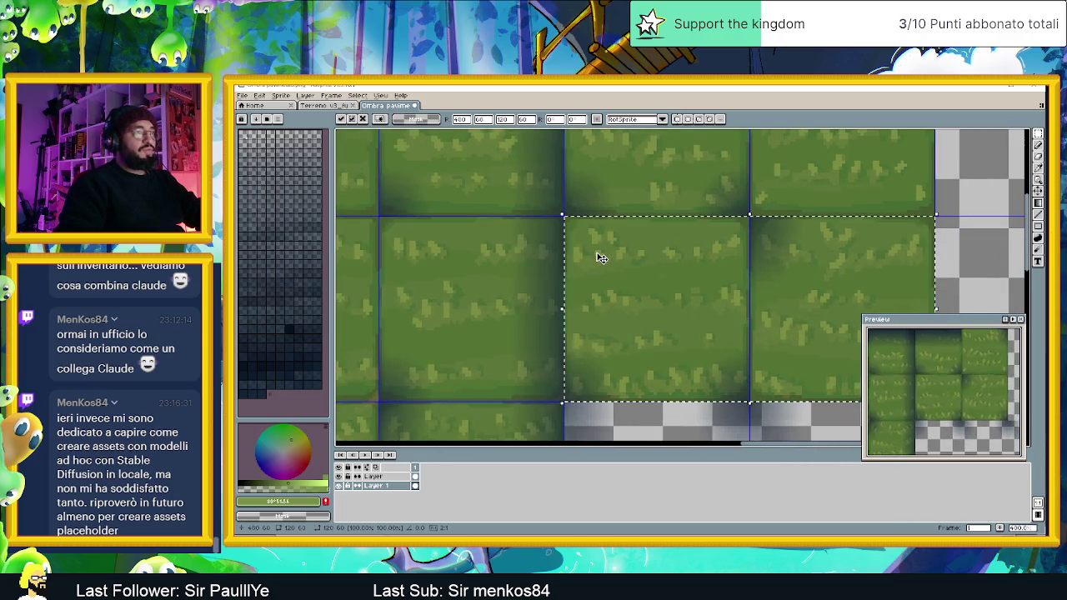
scroll(667, 286, down, 1)
scroll(667, 287, down, 2)
click(683, 336)
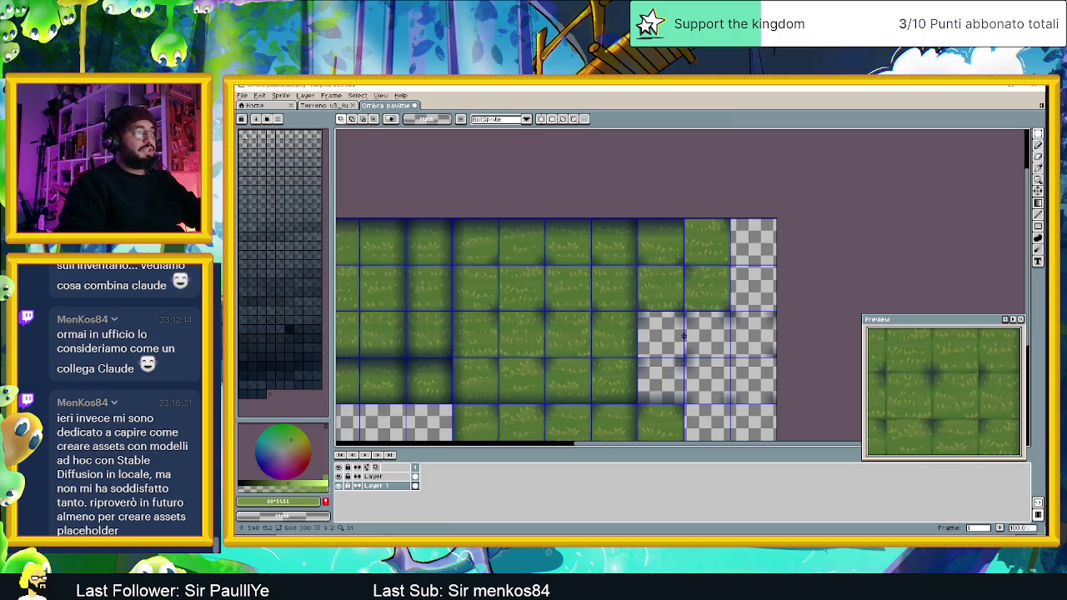
- Copy a block of grass tiles into the empty transparent area, nudged one pixel right
scroll(553, 275, up, 2)
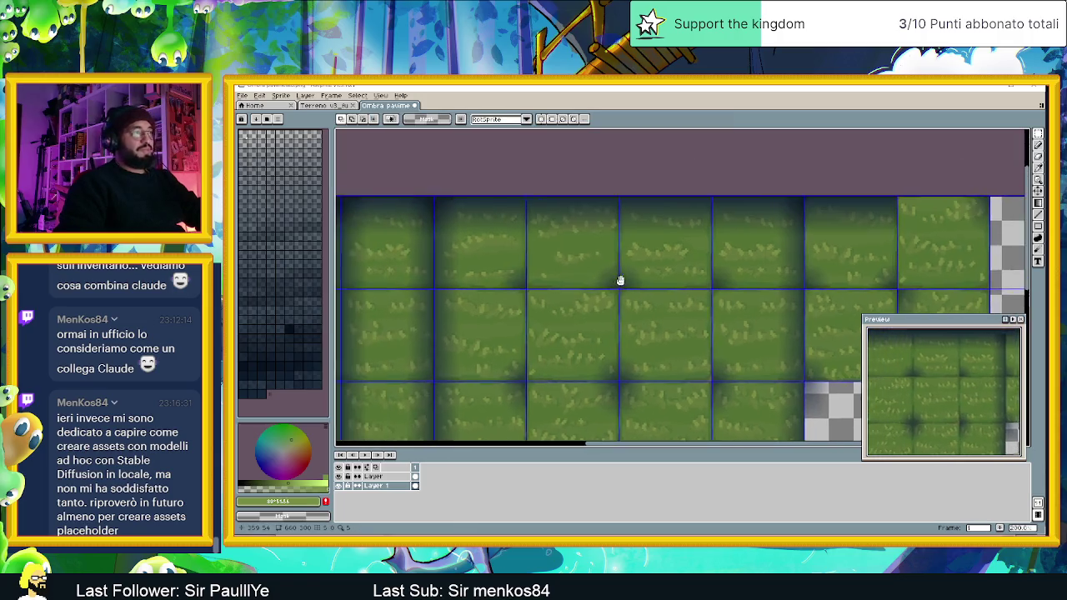
scroll(621, 267, down, 3)
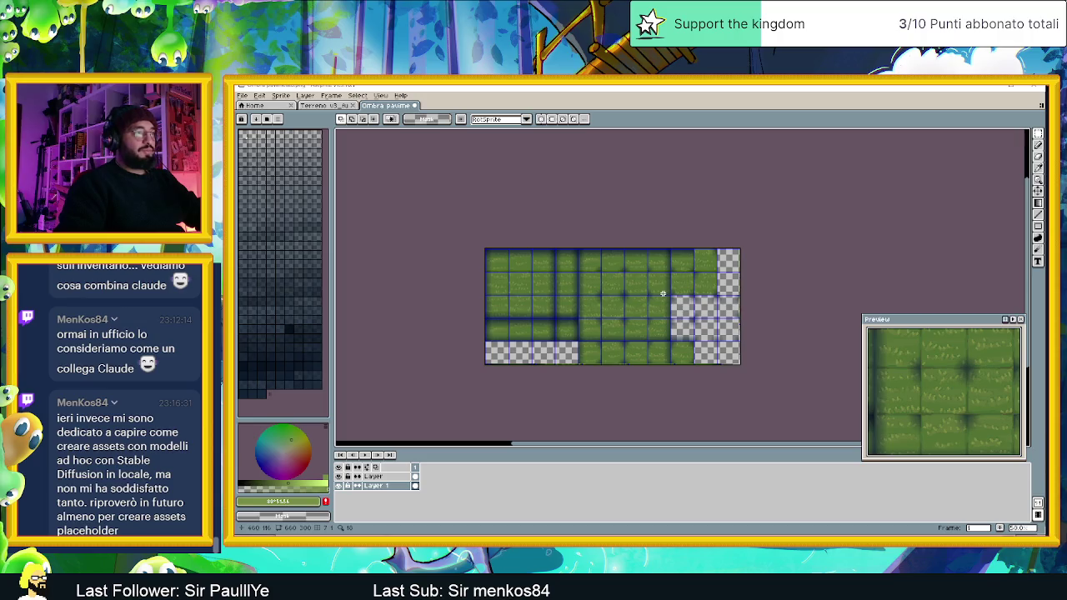
scroll(625, 281, up, 1)
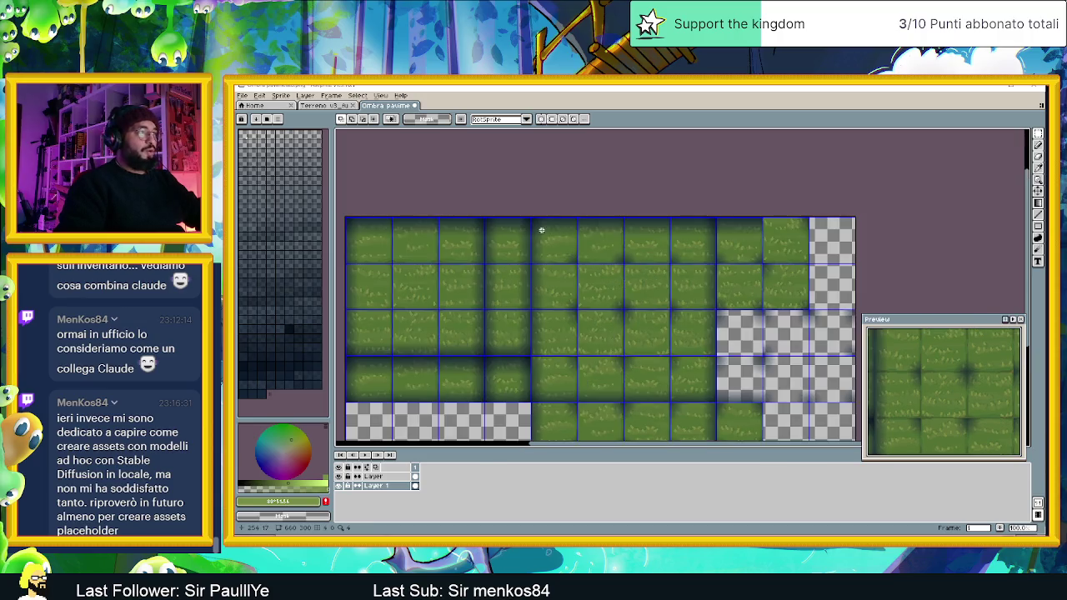
scroll(541, 230, up, 2)
drag(595, 252, 559, 206)
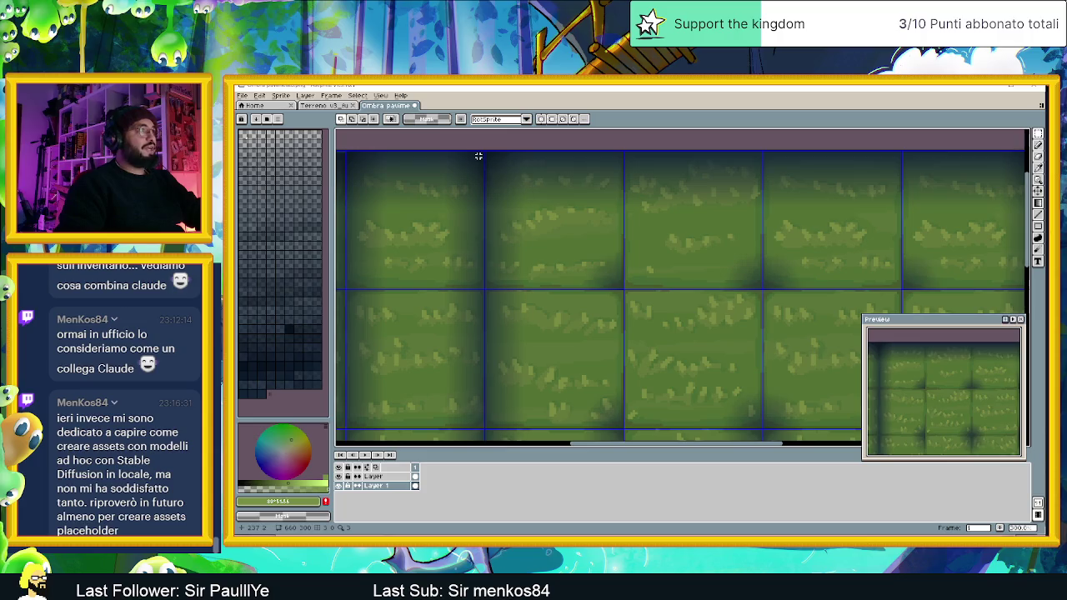
mouse_move(486, 151)
mouse_down()
mouse_move(686, 311)
mouse_move(767, 401)
mouse_move(795, 417)
mouse_move(902, 426)
mouse_up()
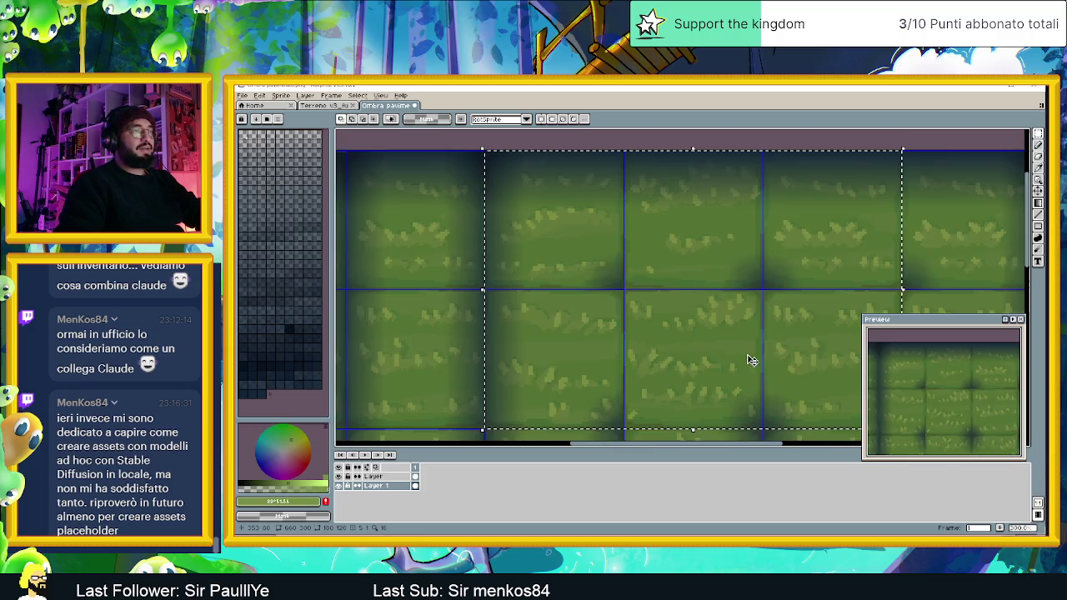
scroll(772, 354, down, 2)
mouse_move(772, 354)
mouse_down()
mouse_move(725, 326)
mouse_move(739, 350)
mouse_move(699, 291)
mouse_up()
mouse_move(533, 190)
mouse_down()
mouse_move(636, 258)
mouse_move(711, 286)
mouse_up()
scroll(688, 284, up, 1)
scroll(603, 238, up, 2)
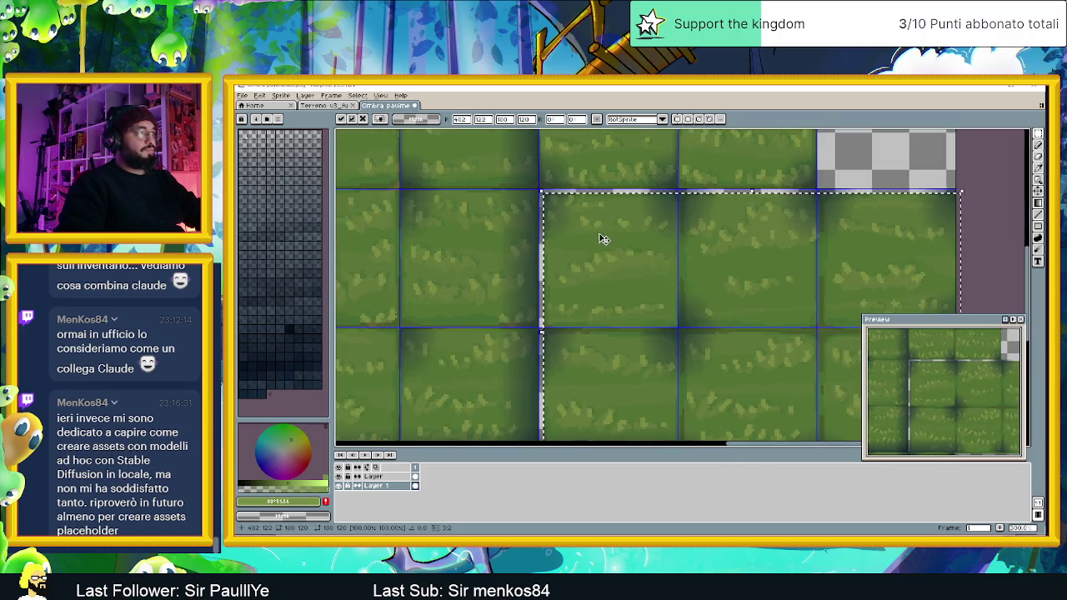
key(Right)
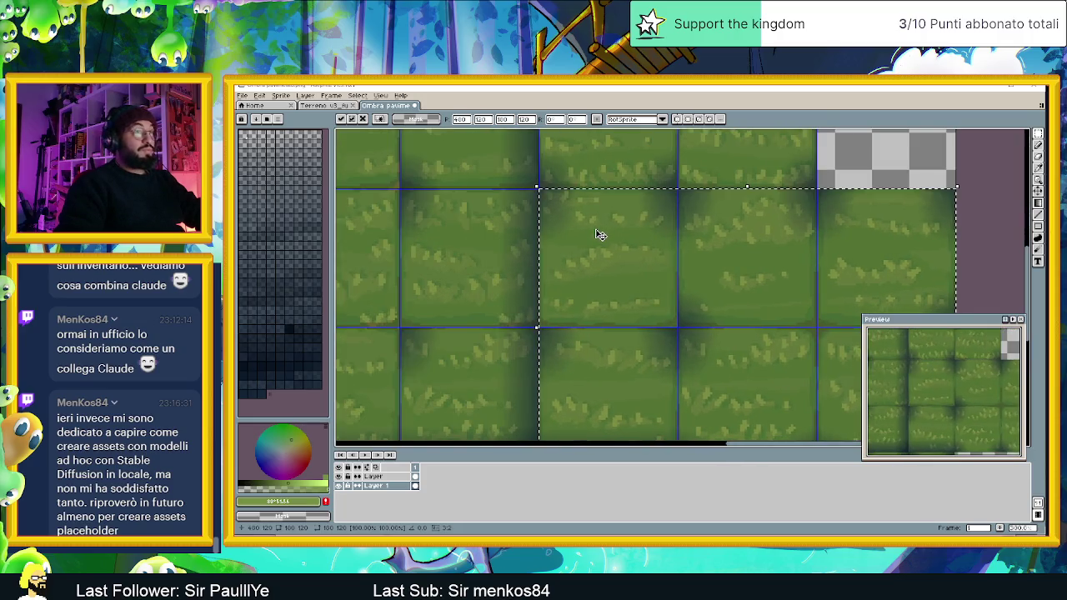
scroll(649, 237, down, 3)
key(Escape)
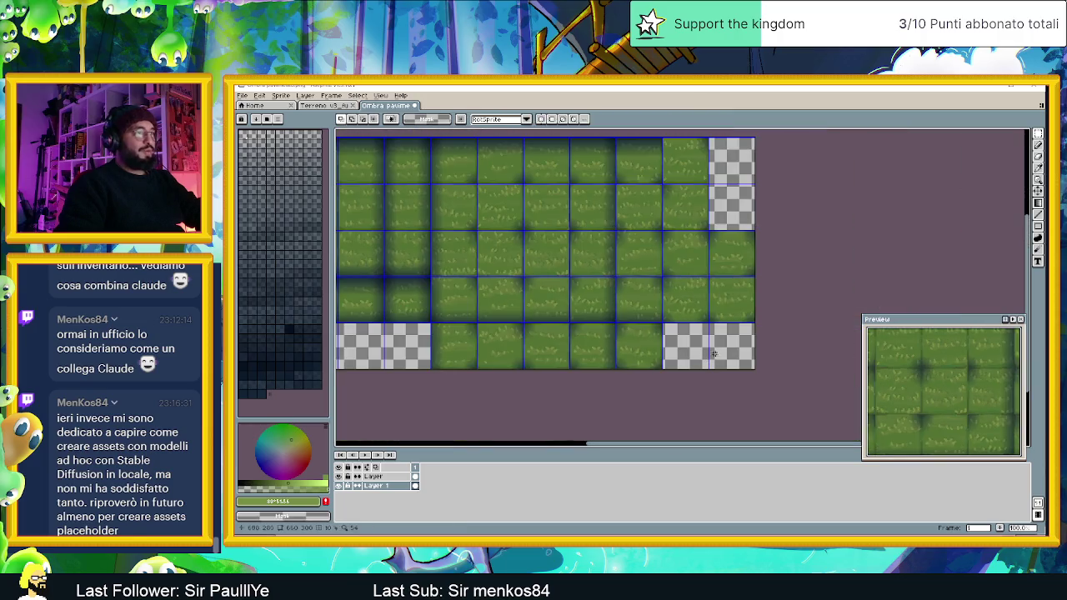
- Review the filled sheet and start saving the tileset under a new name
scroll(603, 280, down, 1)
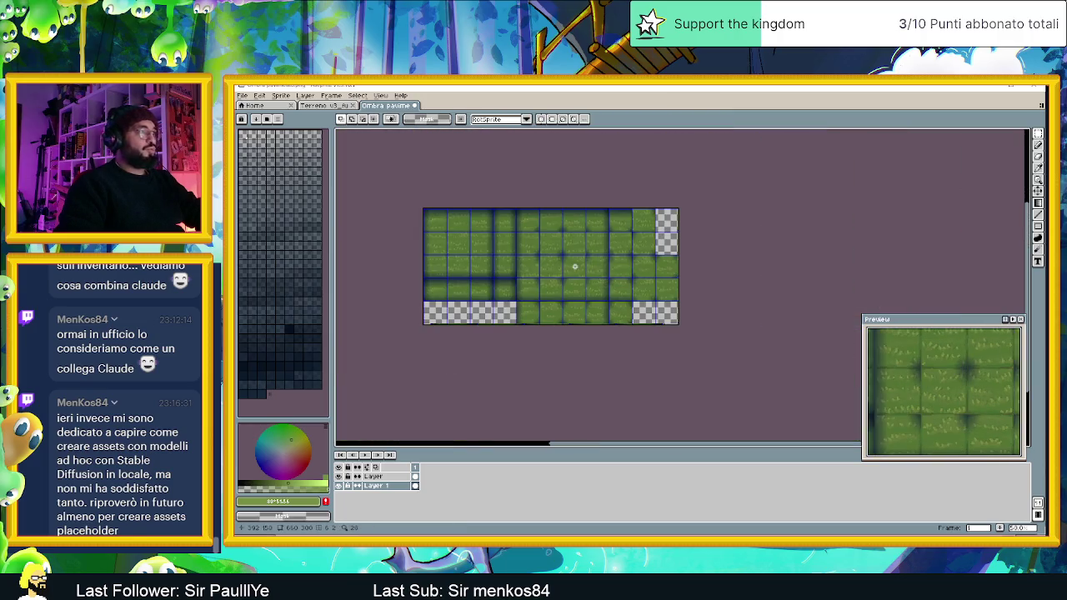
scroll(574, 267, up, 1)
scroll(575, 270, down, 1)
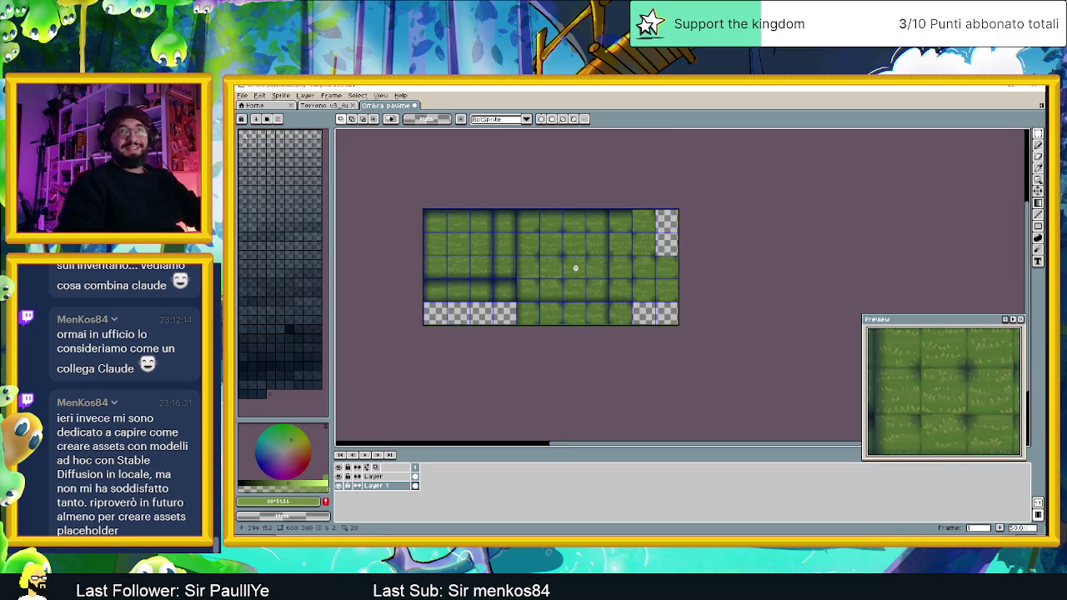
drag(558, 261, 586, 276)
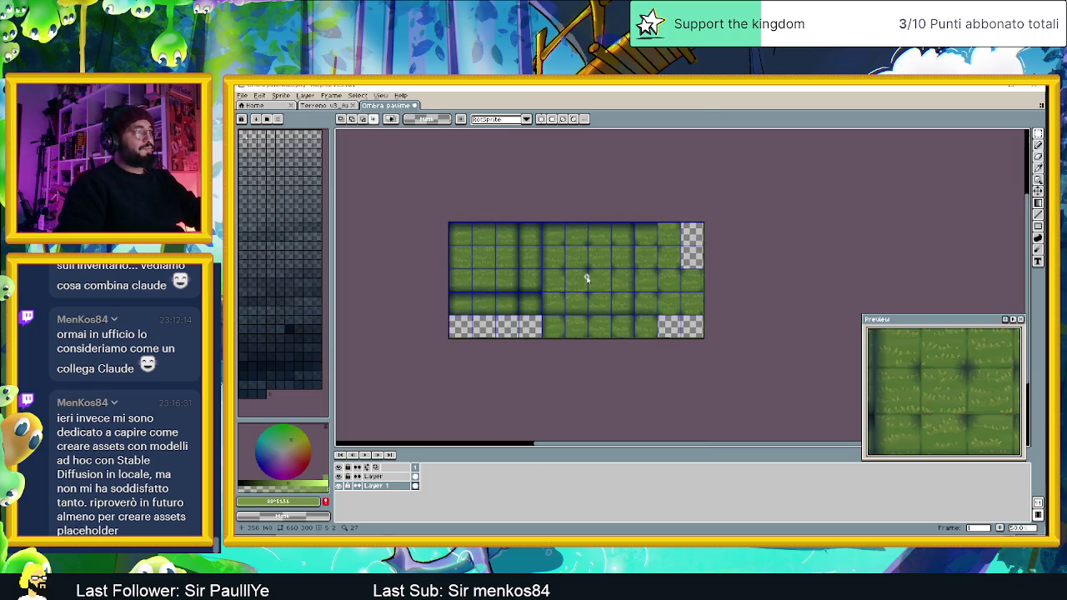
key(ctrl+shift+s)
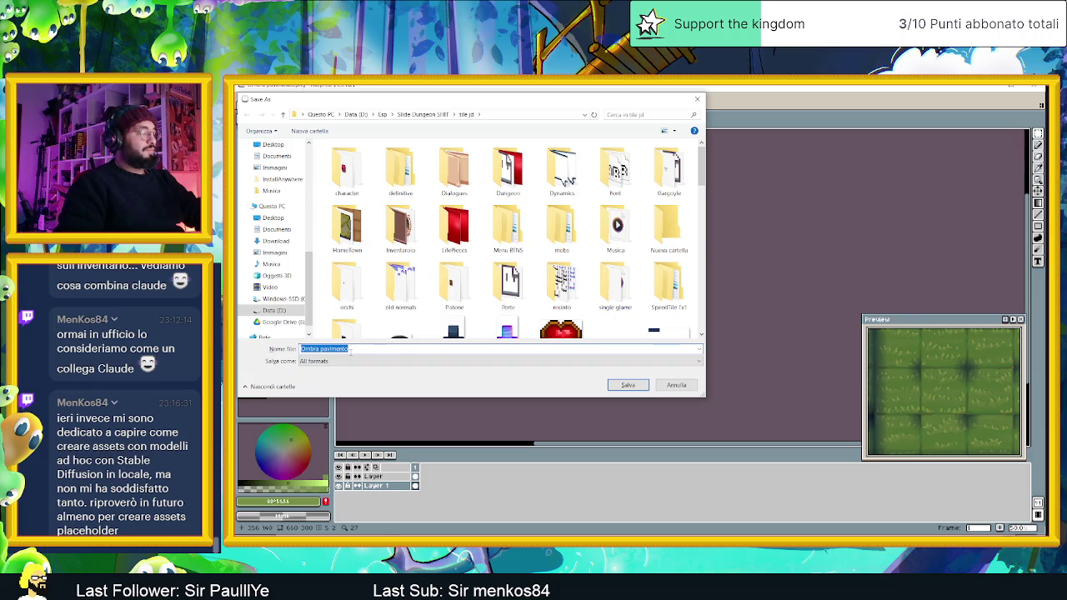
- Save the tileset as 'Erbetta Tile' with the aseprite files (*.aseprite) format
text(Erbetta Tile)
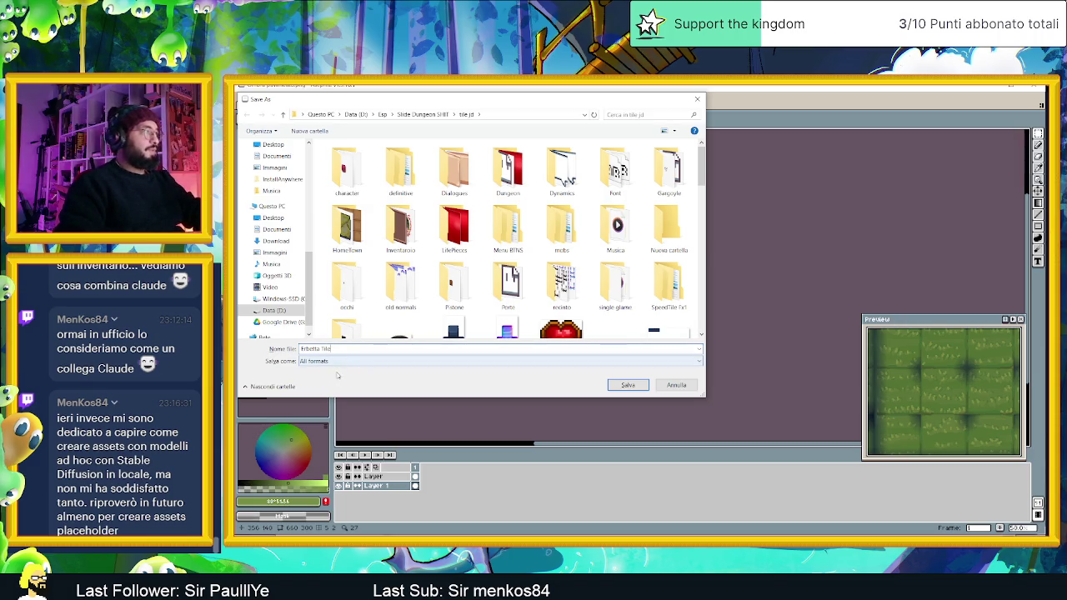
click(334, 361)
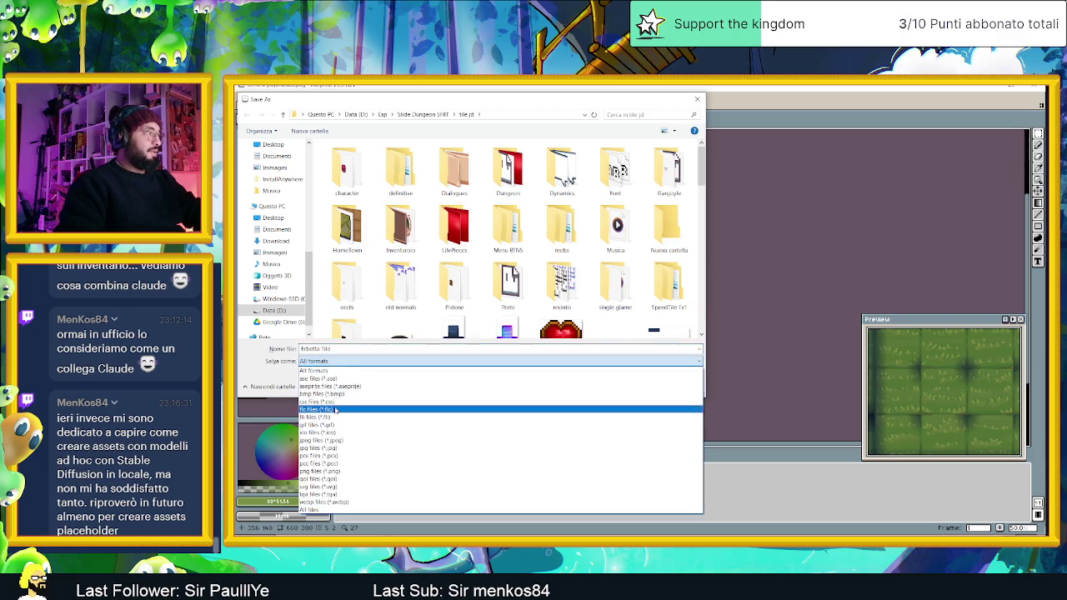
click(468, 387)
click(618, 384)
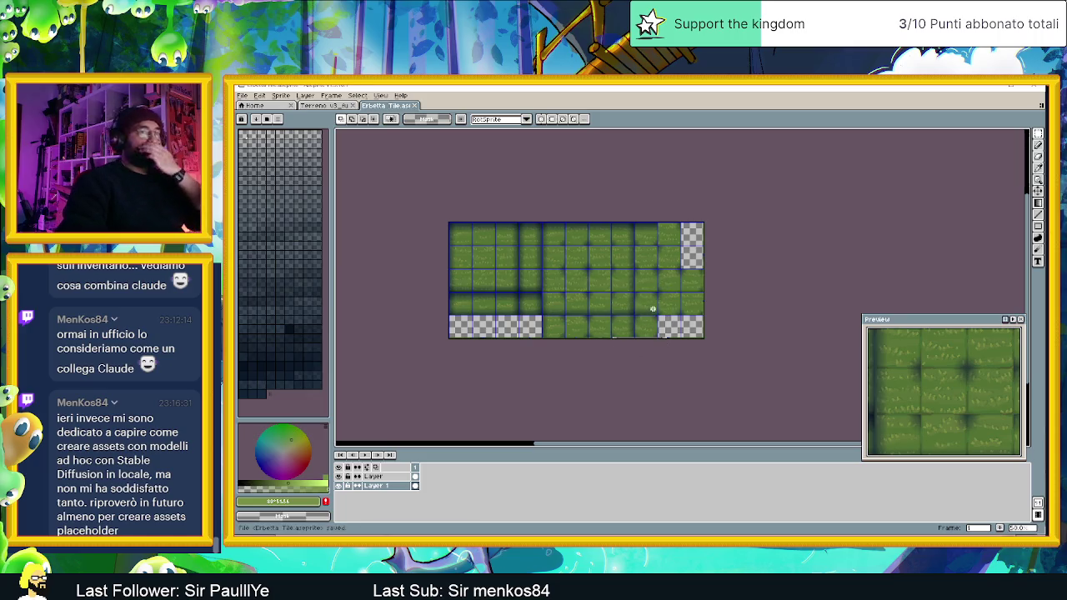
drag(541, 292, 566, 308)
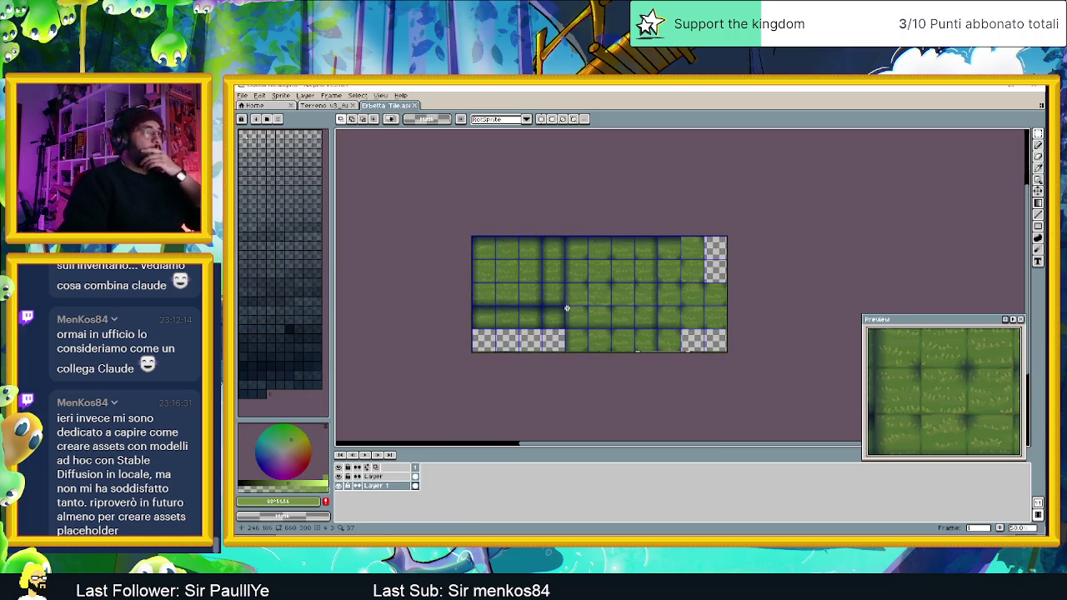
scroll(590, 308, up, 1)
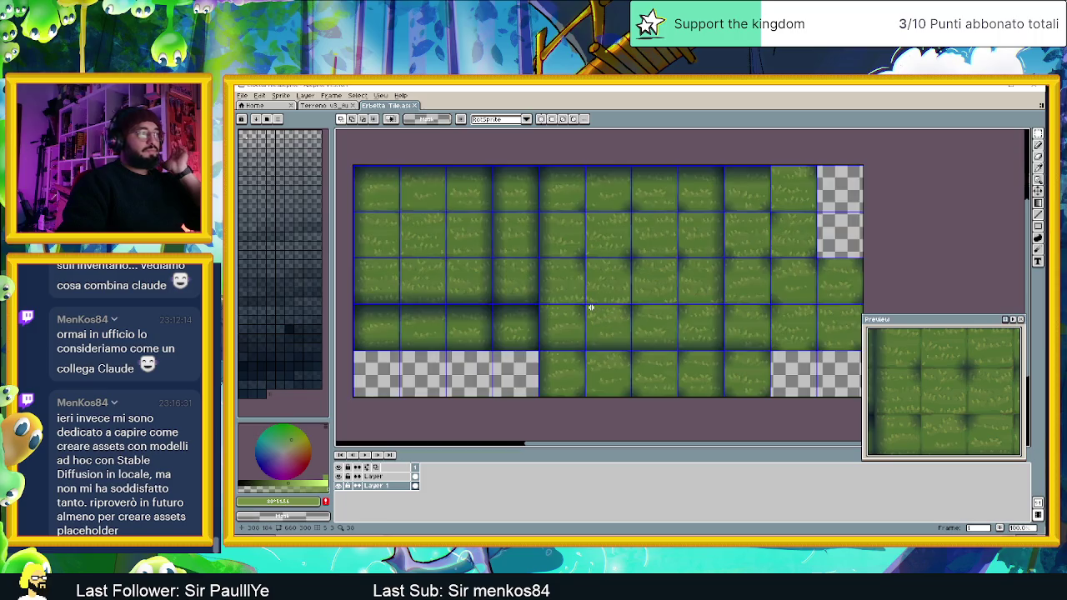
scroll(590, 308, down, 1)
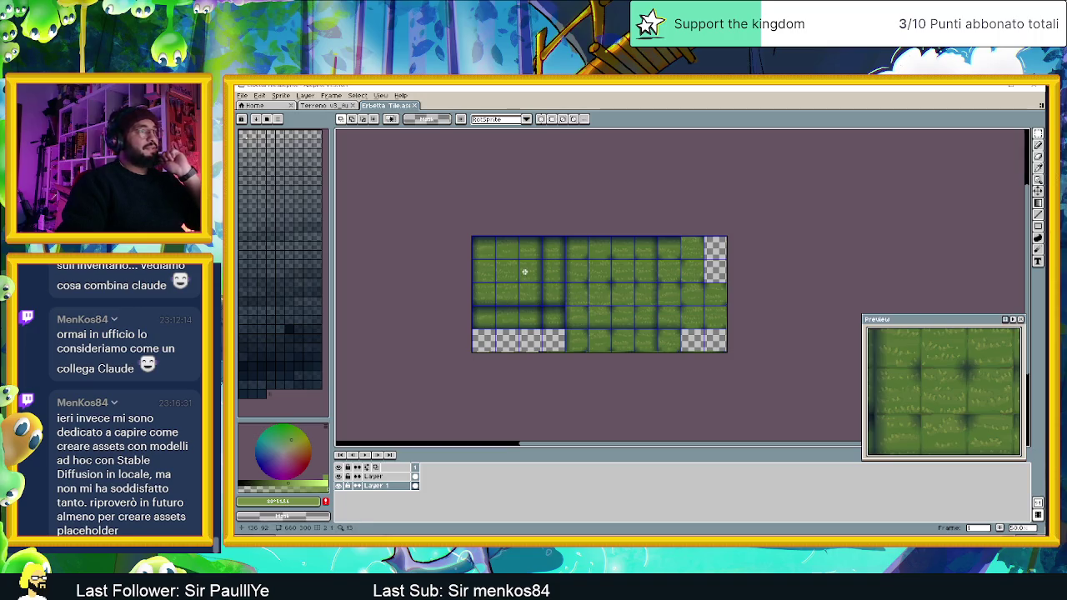
click(331, 95)
mouse_move(371, 98)
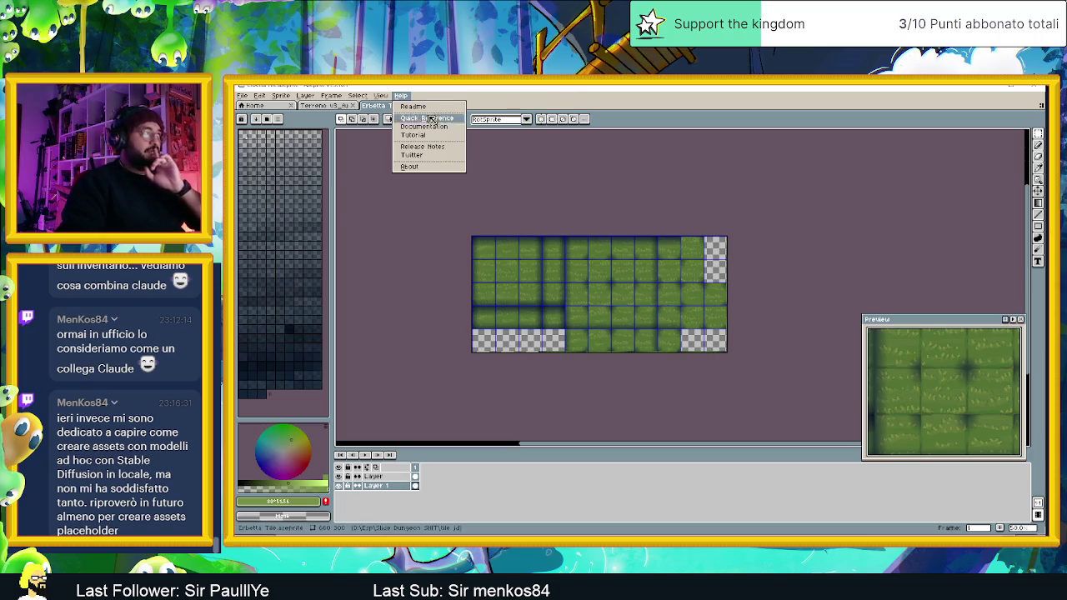
- In Canvas Size, set Width to 660+180 with the left-middle anchor and apply
mouse_move(280, 98)
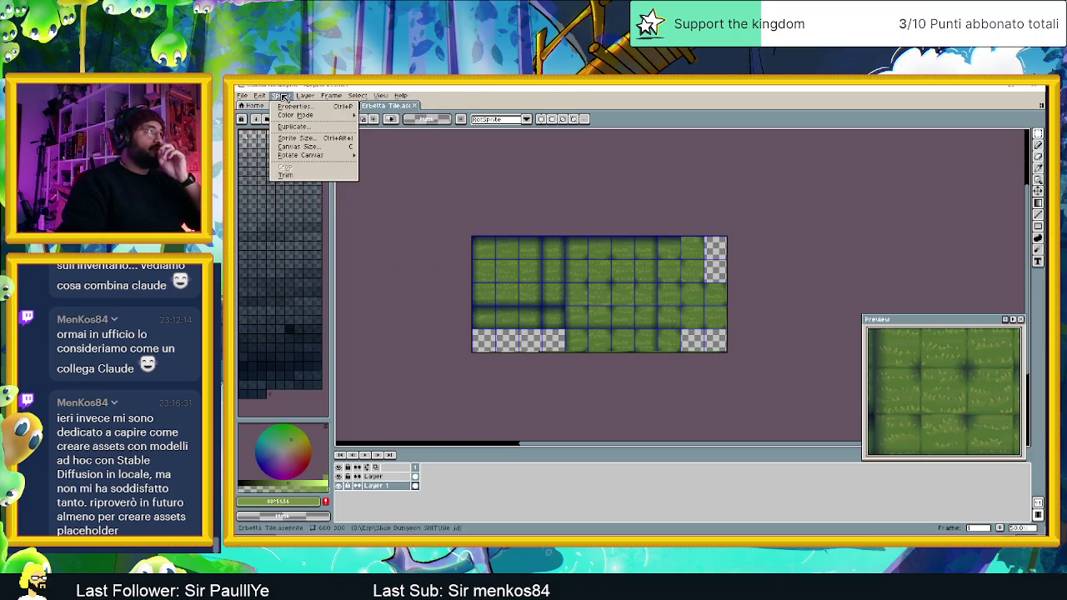
click(282, 98)
click(283, 97)
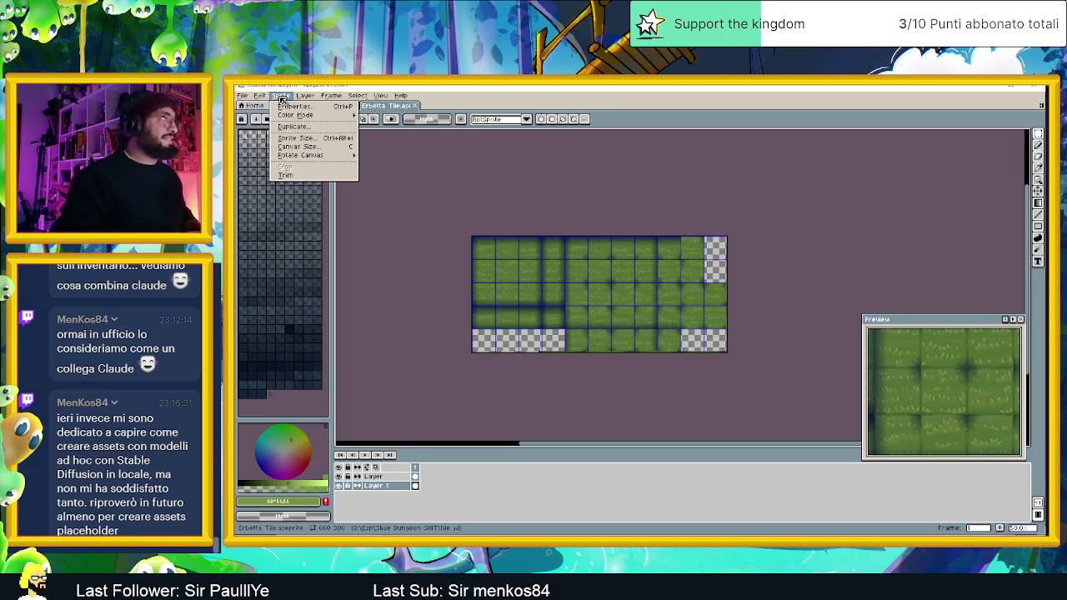
click(321, 147)
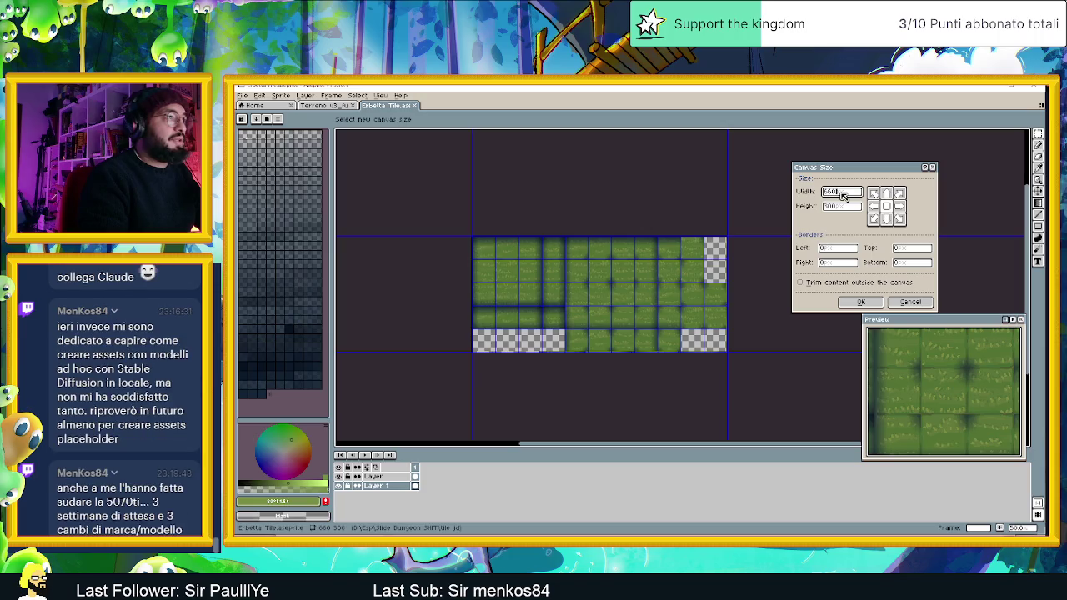
text(+180)
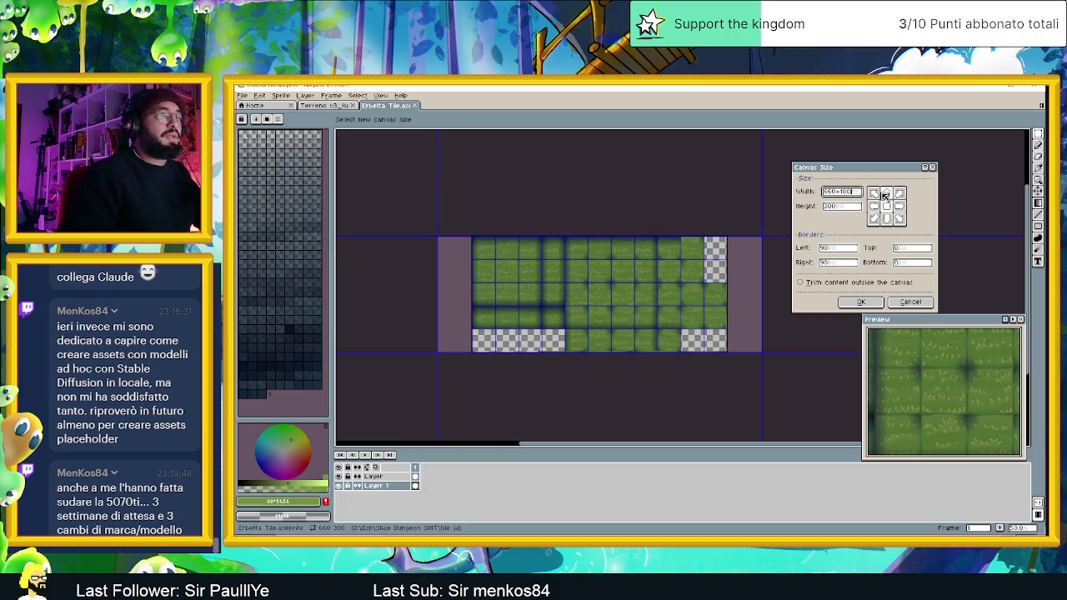
click(873, 206)
click(877, 302)
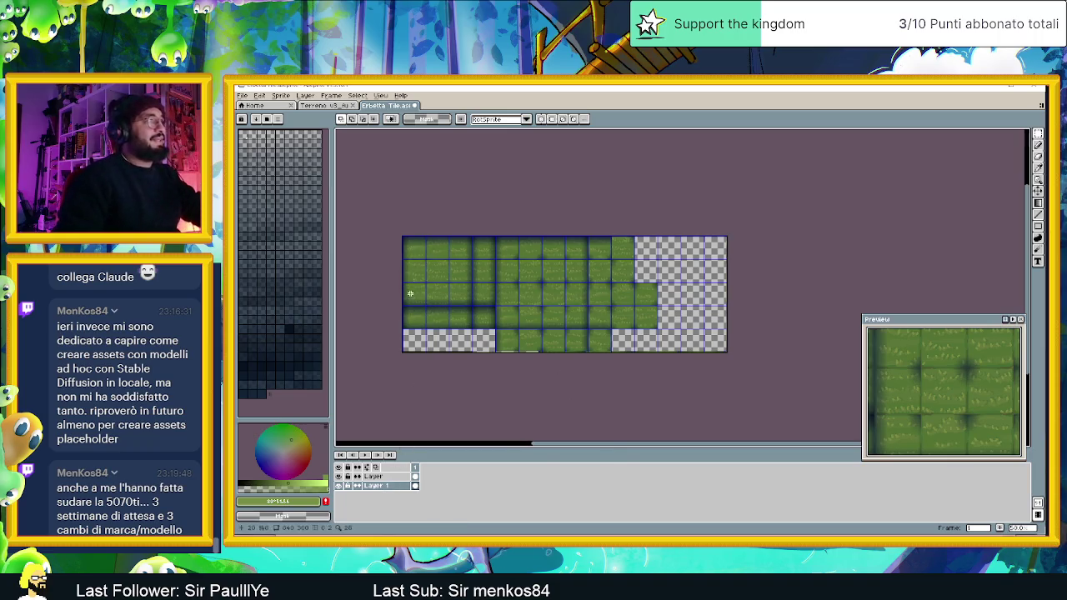
- Copy the three leftmost tile columns and paste them into the empty right area
scroll(418, 229, up, 1)
scroll(441, 218, up, 1)
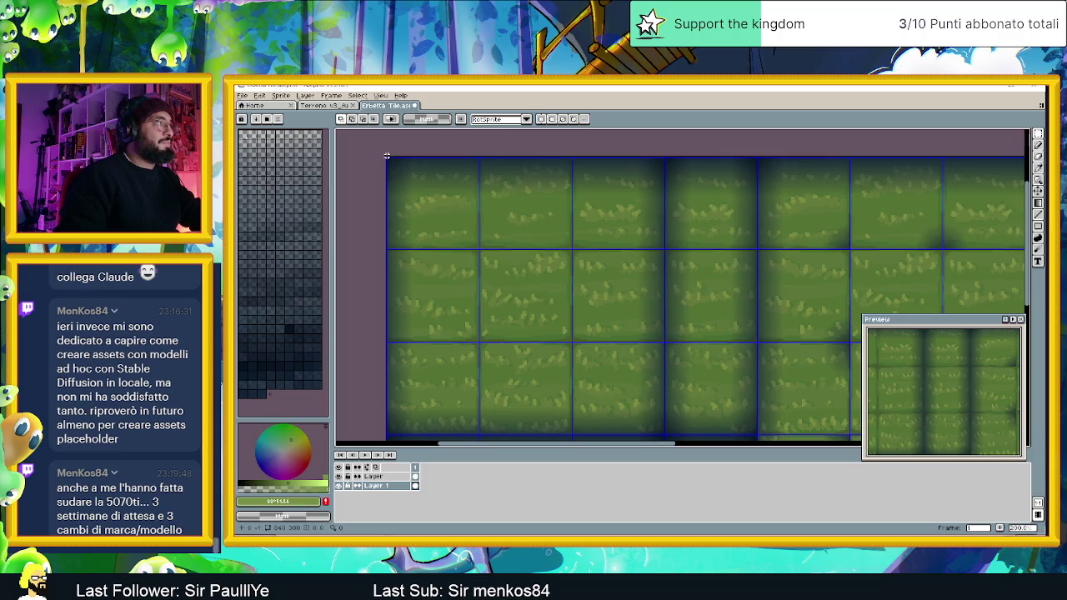
mouse_move(386, 156)
mouse_down()
mouse_move(562, 312)
mouse_move(665, 434)
mouse_up()
scroll(691, 386, down, 3)
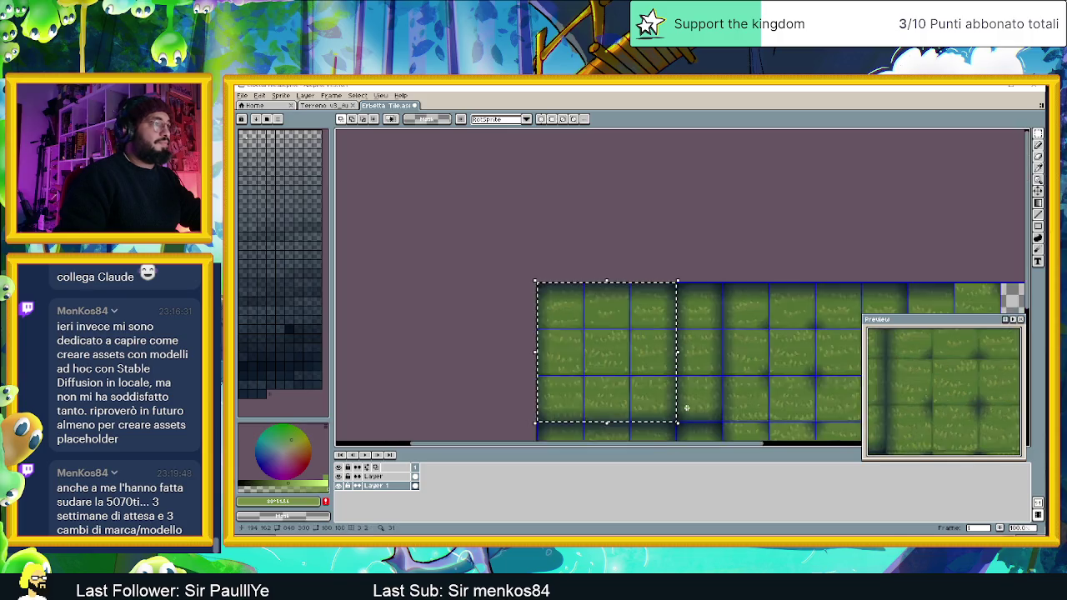
mouse_move(761, 395)
mouse_down()
mouse_move(598, 317)
mouse_move(560, 313)
mouse_up()
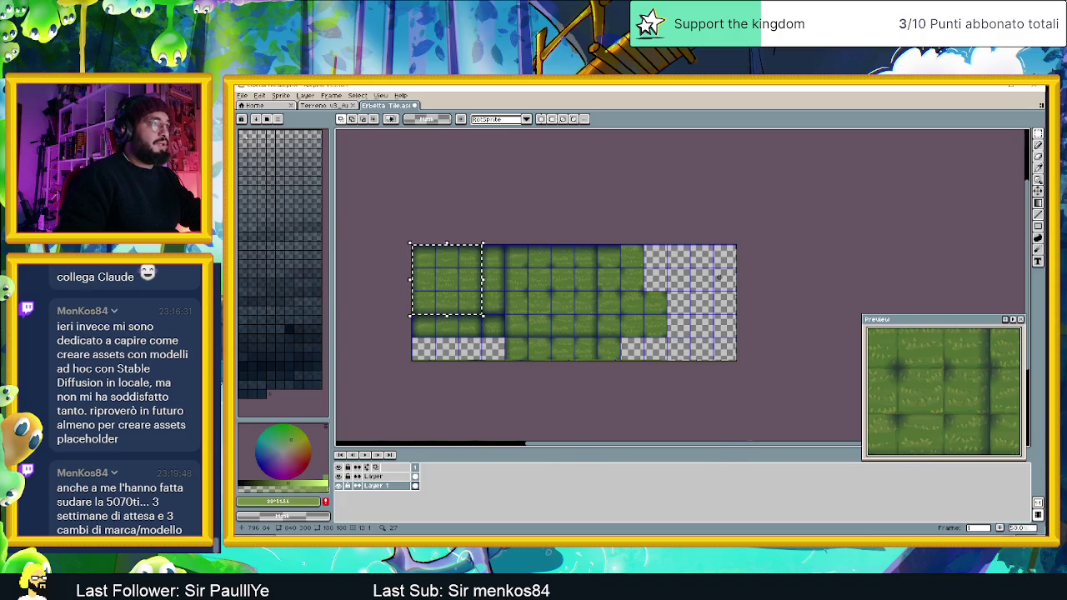
scroll(718, 277, up, 1)
key(ctrl+v)
mouse_move(361, 250)
mouse_down()
mouse_move(453, 267)
mouse_move(650, 275)
mouse_move(639, 278)
mouse_up()
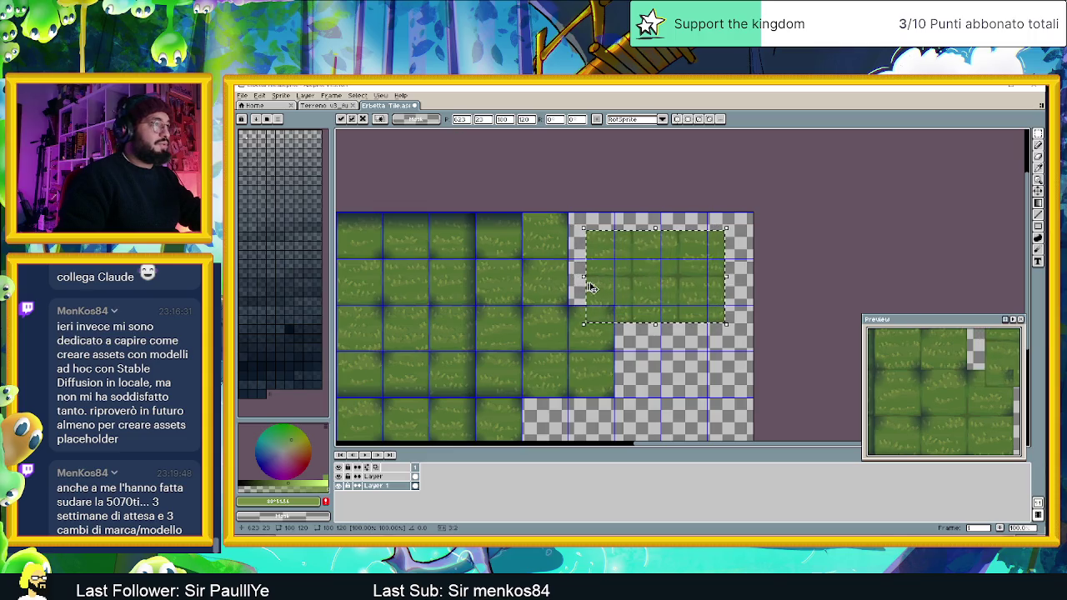
scroll(572, 288, down, 2)
- Move the top-left grass block into the empty top-right area, then select the 3x2 grass block
drag(465, 274, 494, 303)
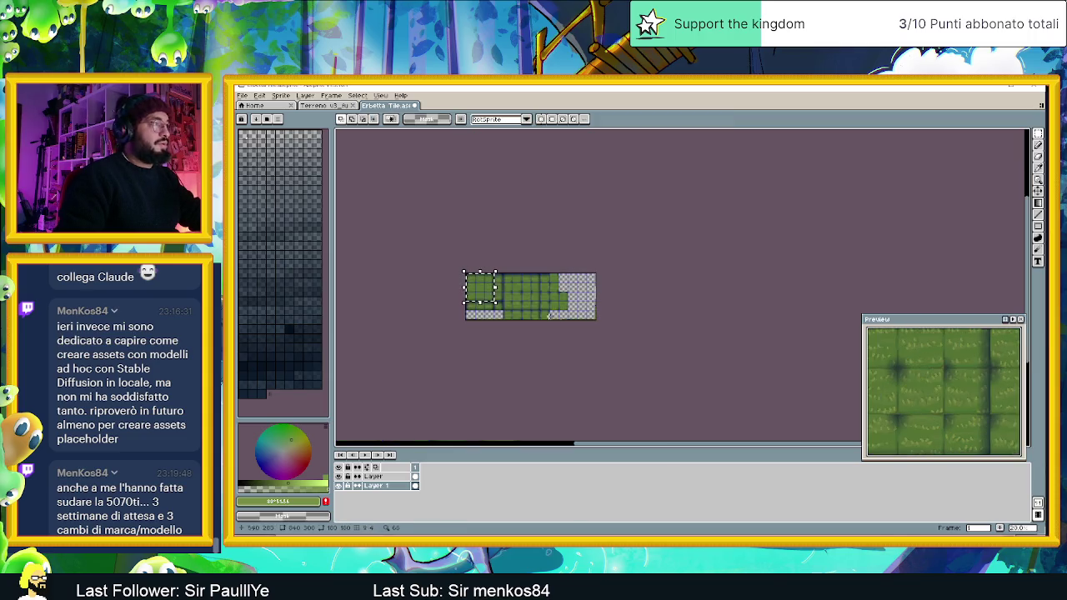
scroll(495, 302, up, 1)
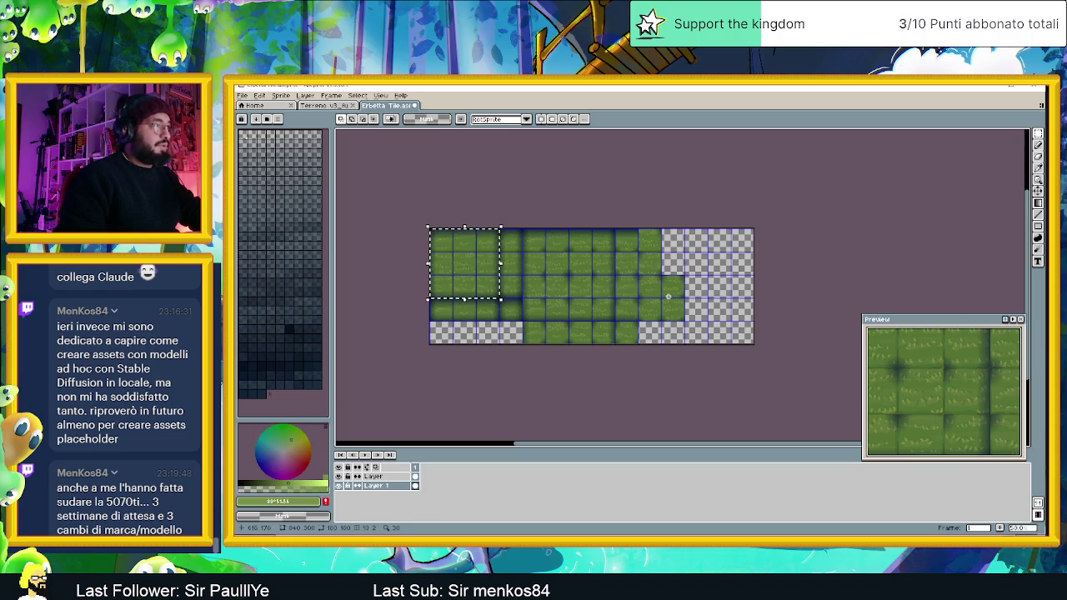
click(473, 266)
drag(473, 266, 709, 267)
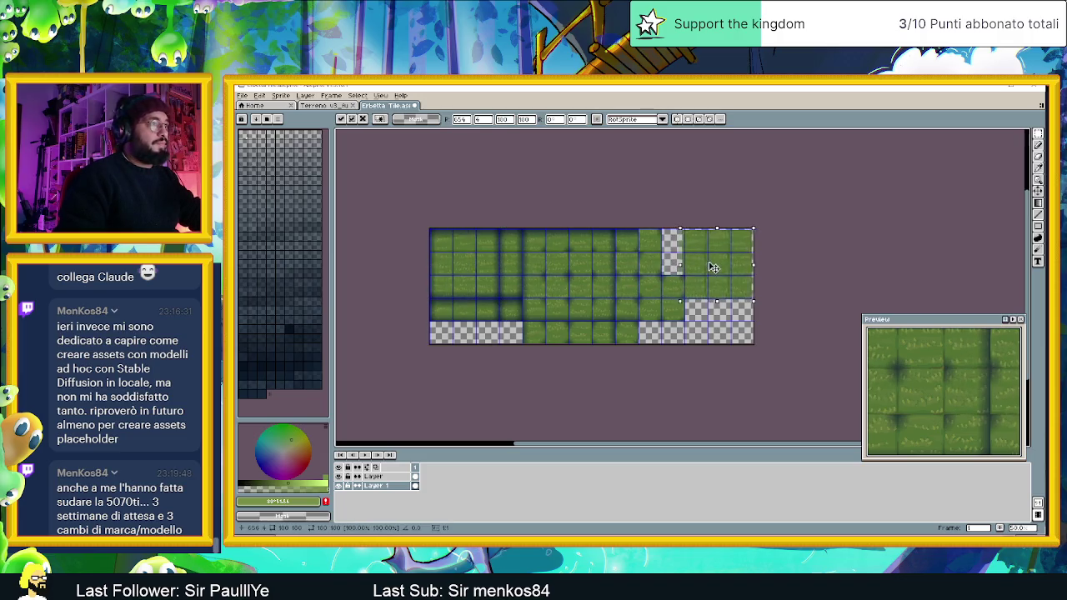
scroll(691, 253, up, 3)
scroll(631, 241, up, 3)
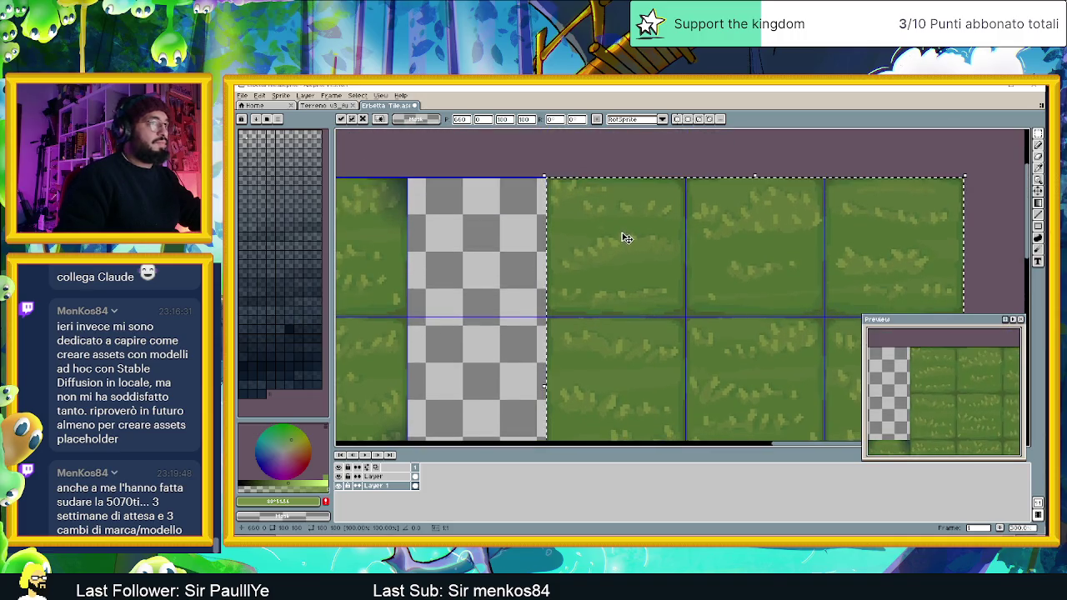
scroll(625, 239, down, 4)
click(634, 329)
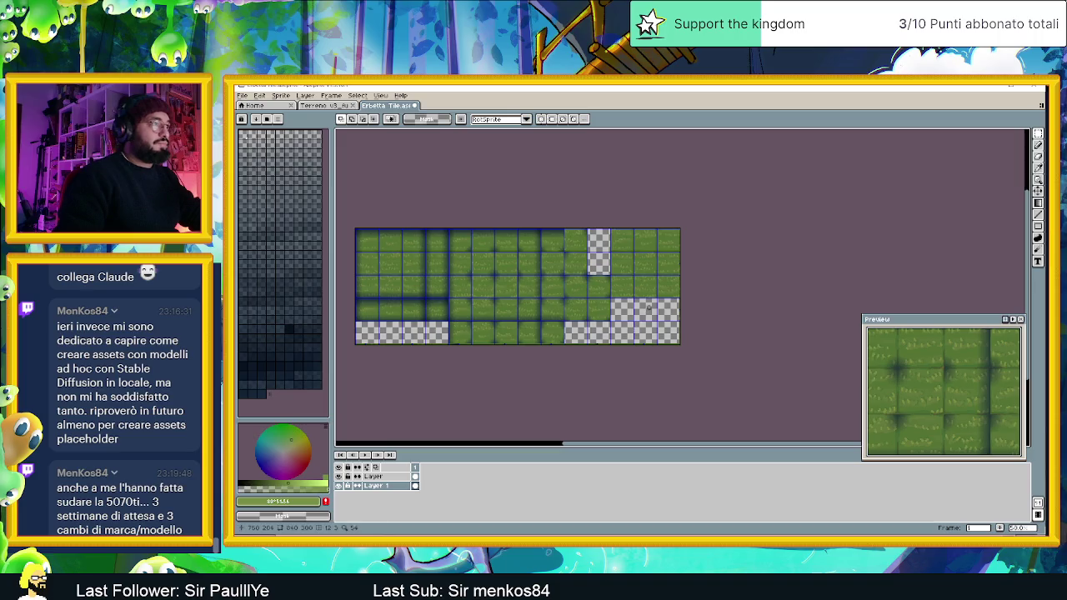
scroll(648, 308, up, 1)
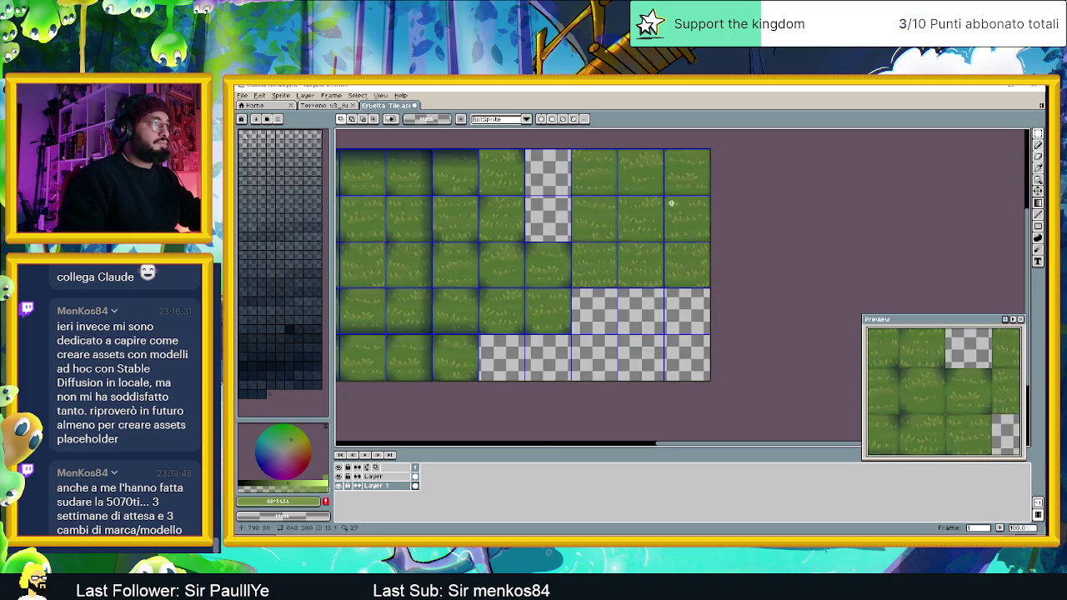
scroll(685, 258, up, 1)
mouse_move(735, 319)
mouse_down()
mouse_move(550, 178)
mouse_move(460, 141)
mouse_up()
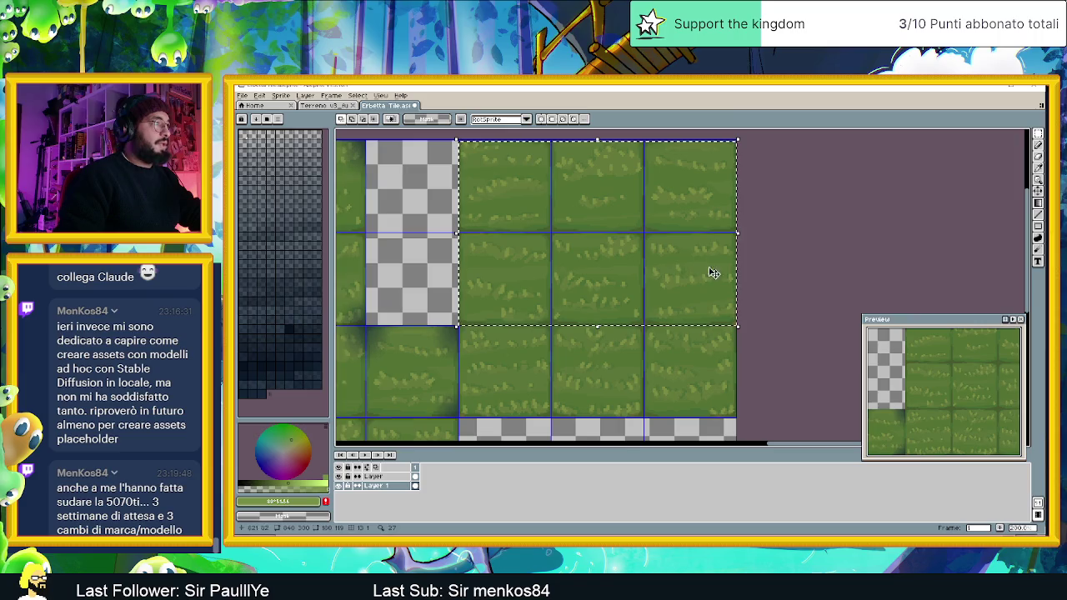
- Try moving the 3x2 grass block down with pixel nudges, then undo the misaligned move
scroll(753, 326, down, 1)
scroll(634, 314, down, 1)
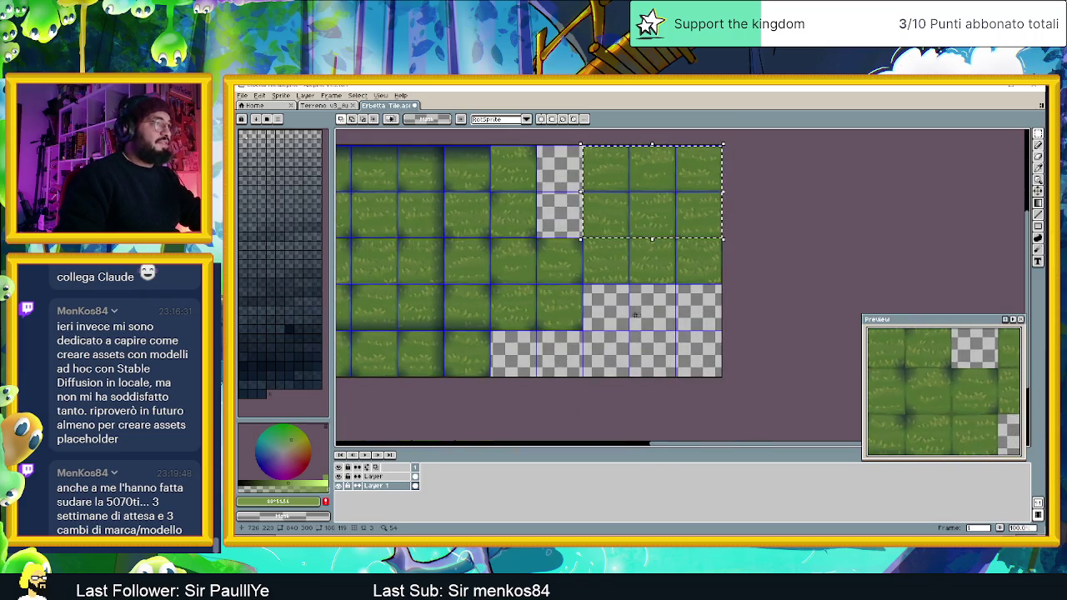
mouse_move(625, 209)
mouse_down()
mouse_move(629, 330)
mouse_move(625, 312)
mouse_move(655, 310)
mouse_move(658, 320)
mouse_up()
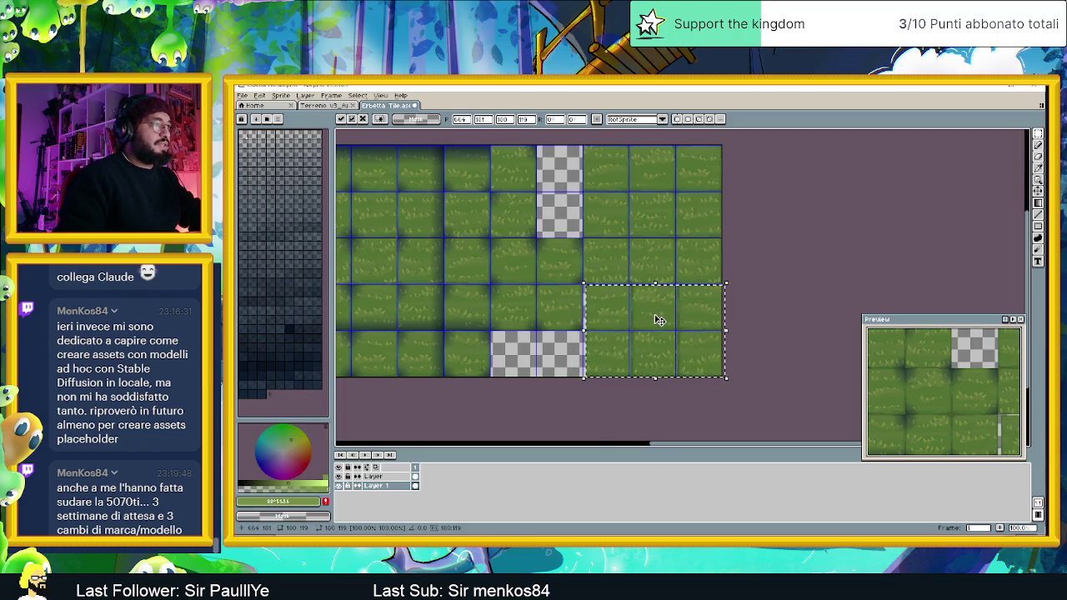
scroll(658, 320, up, 1)
drag(604, 280, 602, 279)
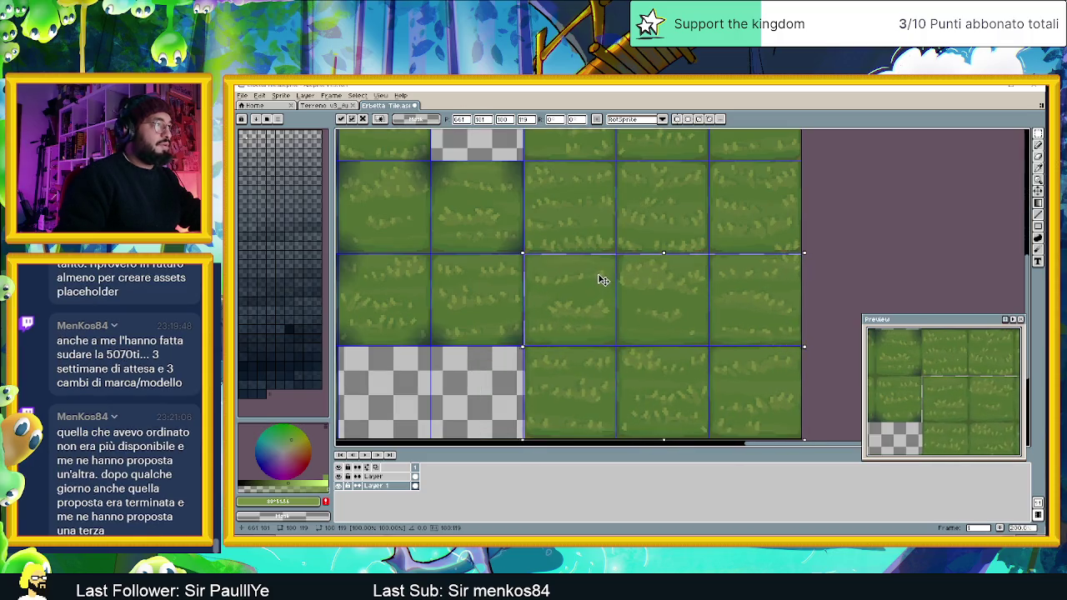
key(Up)
drag(600, 279, 602, 281)
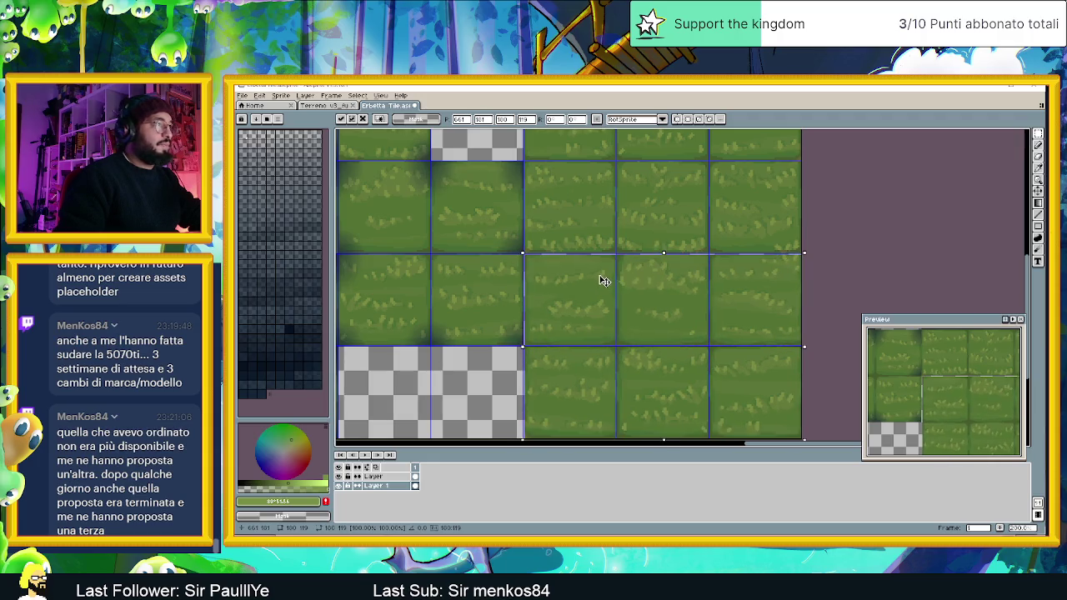
key(ctrl+z)
key(ctrl+z)
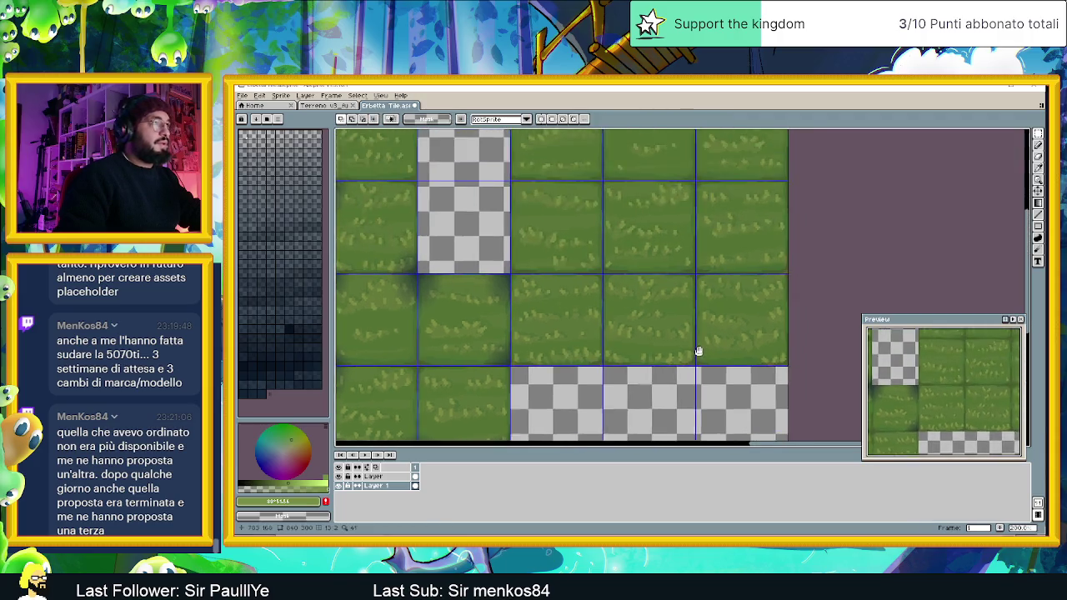
- Reselect the grass block and drag it down onto the empty lower-right tiles, then deselect
scroll(675, 217, up, 3)
mouse_move(494, 225)
mouse_down()
mouse_move(553, 291)
mouse_move(638, 426)
mouse_move(760, 429)
mouse_move(774, 417)
mouse_up()
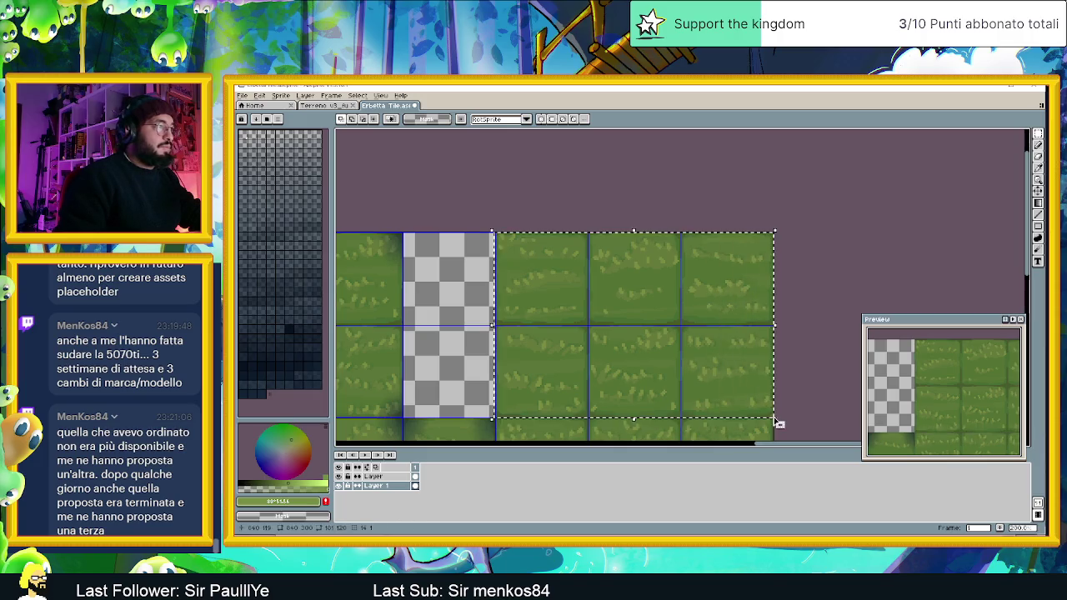
scroll(627, 417, up, 2)
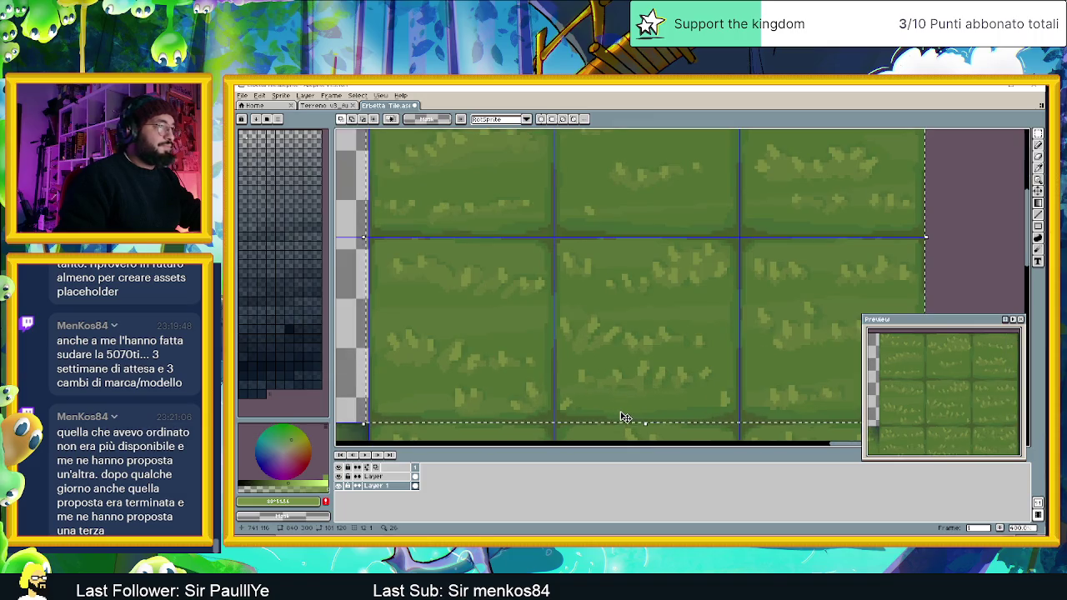
scroll(627, 415, down, 2)
scroll(665, 401, down, 3)
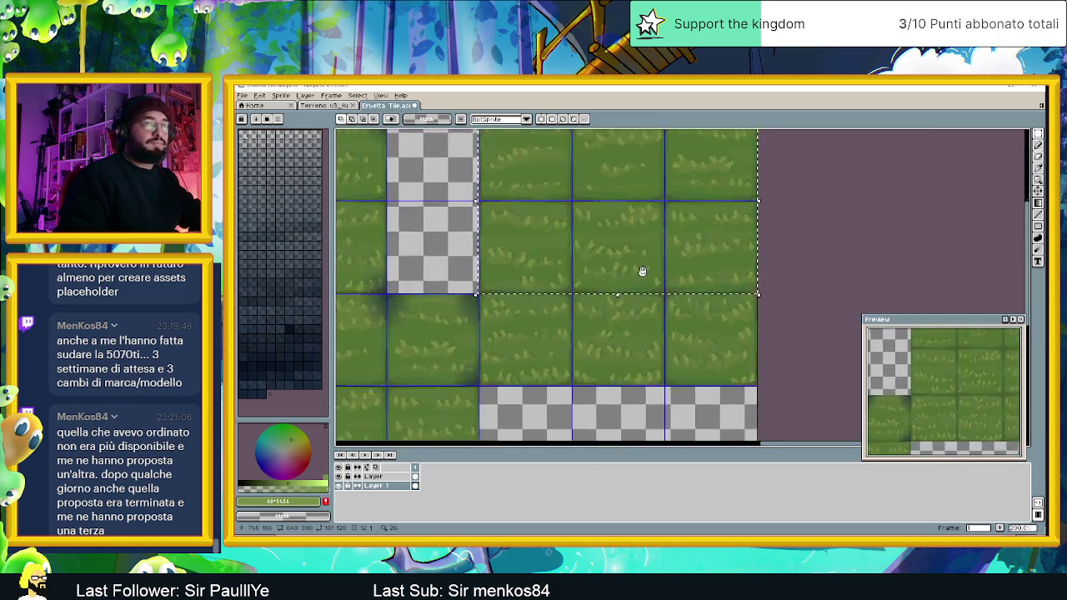
scroll(646, 245, down, 2)
scroll(614, 216, down, 2)
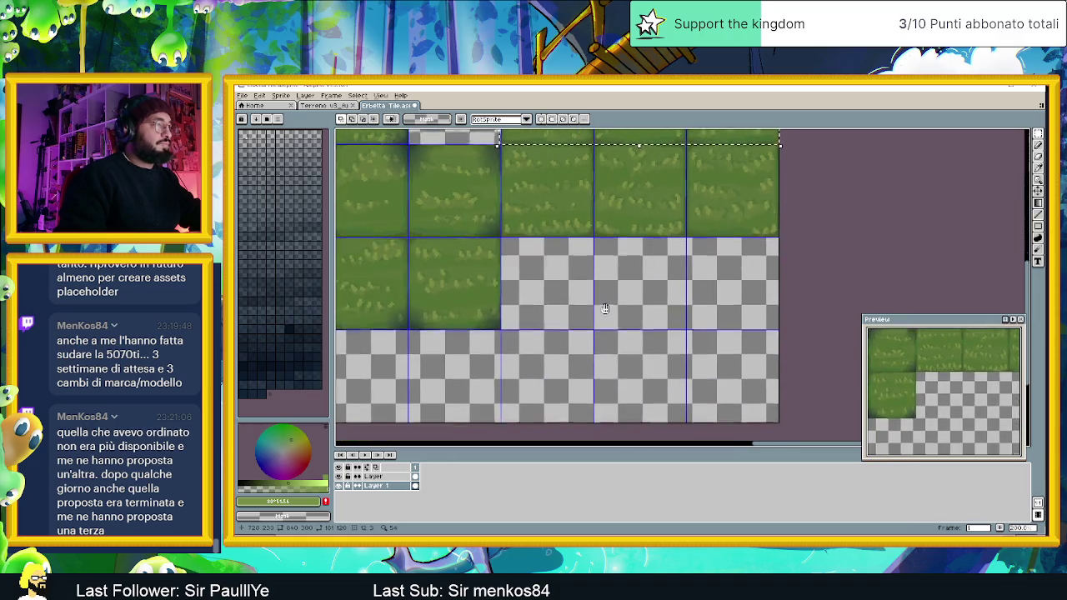
mouse_move(567, 229)
mouse_down()
mouse_move(603, 240)
mouse_move(605, 252)
mouse_move(607, 239)
mouse_up()
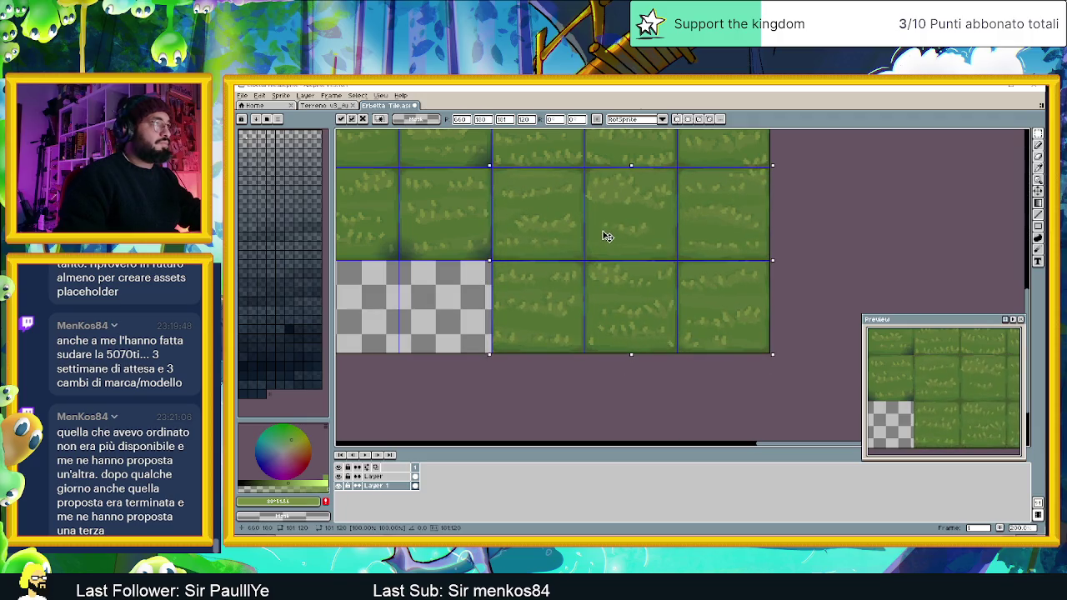
click(798, 220)
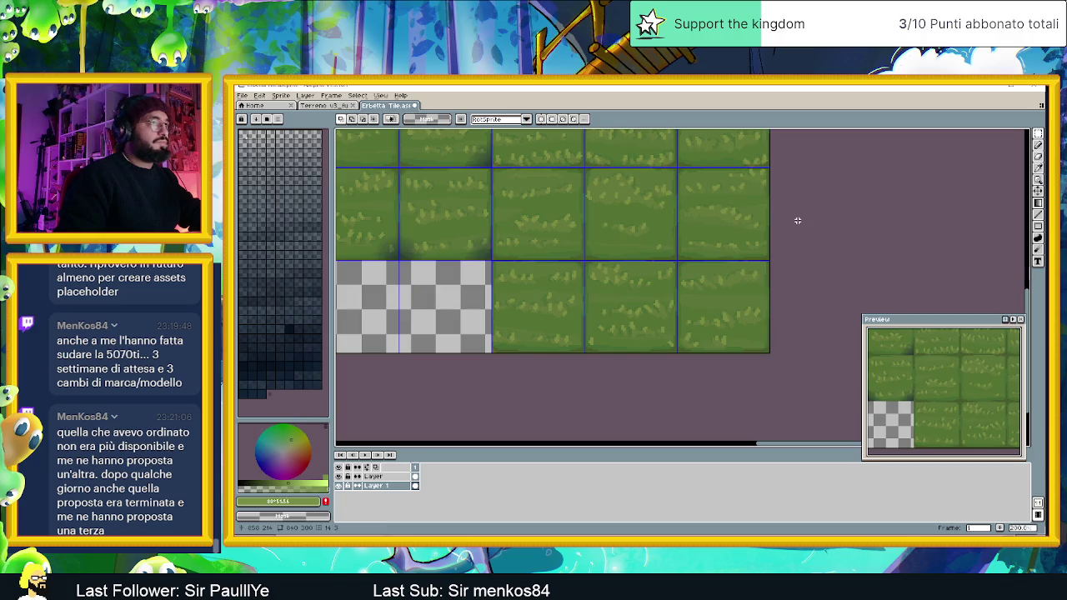
- Zoom out to show the whole grass sheet and open the File menu to reach Export
scroll(799, 220, down, 1)
scroll(793, 236, down, 1)
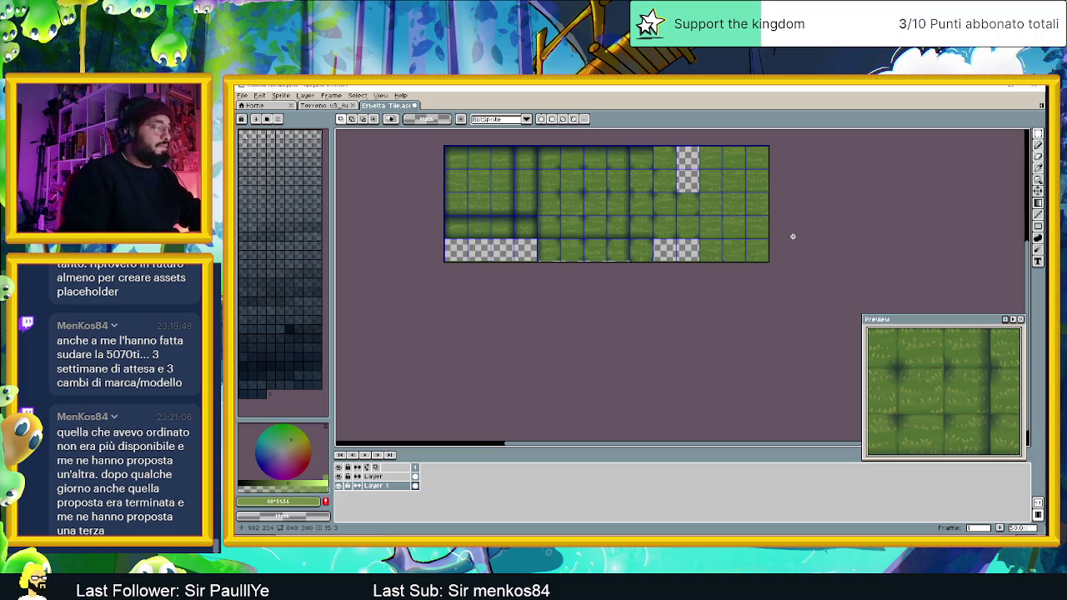
scroll(699, 186, up, 3)
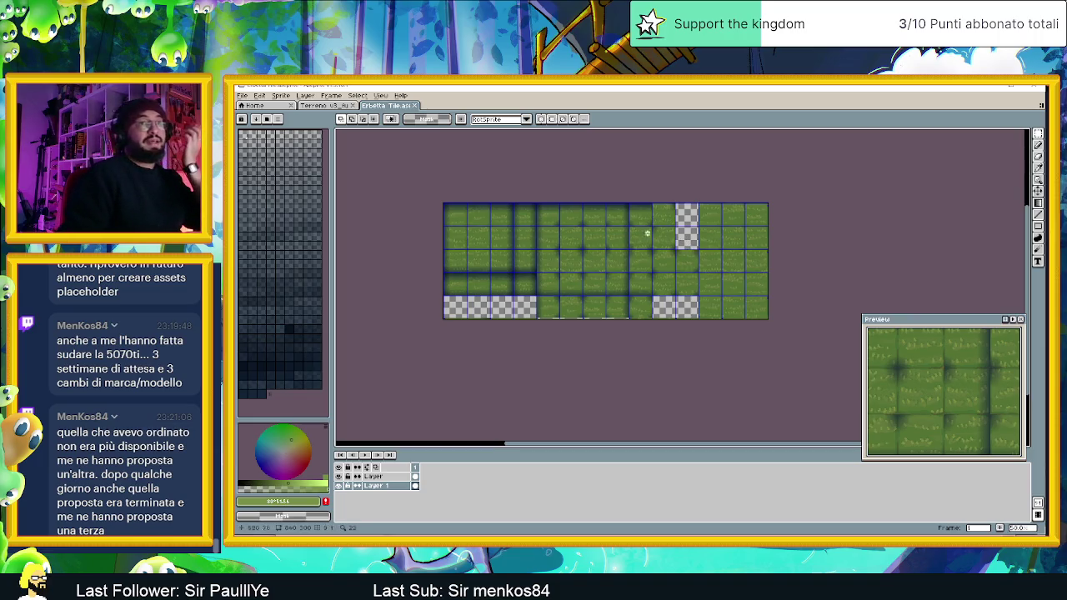
click(241, 97)
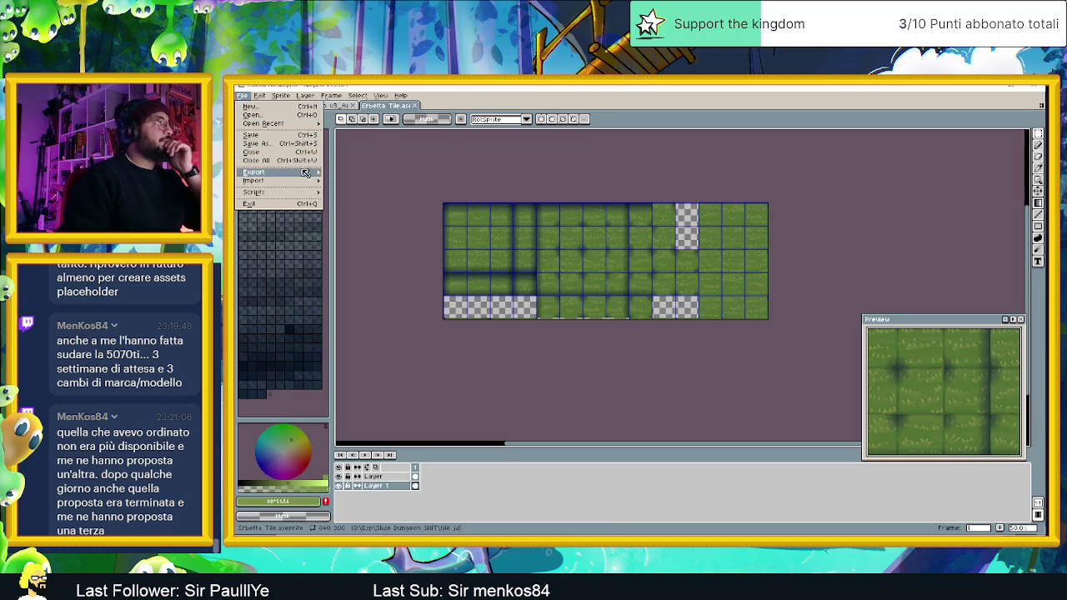
- Export the grass sheet from Aseprite as Erbetta Tile.png, then minimize Aseprite
mouse_move(306, 172)
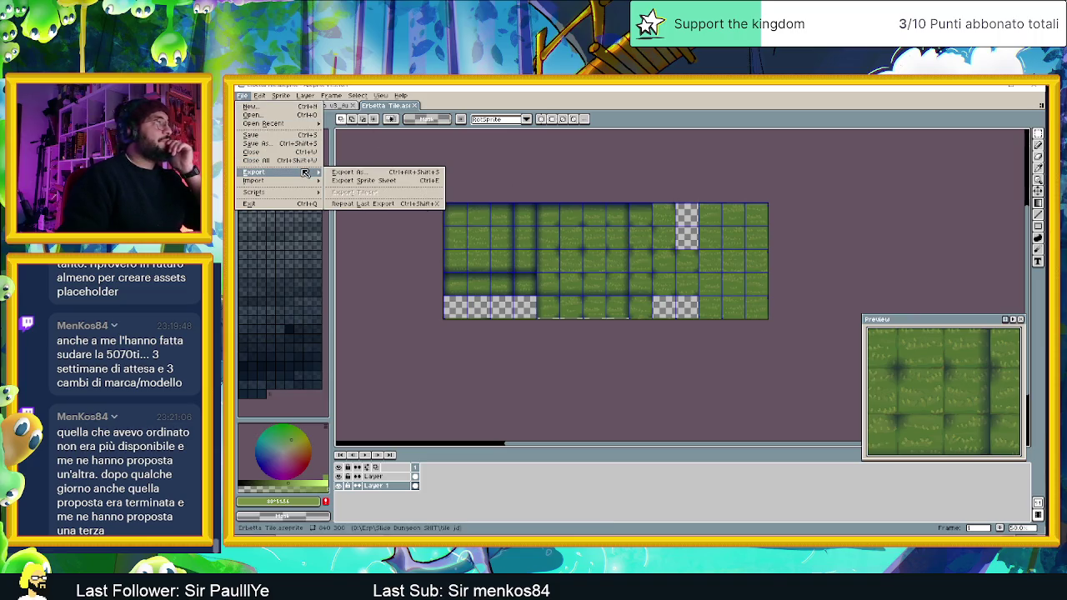
click(381, 174)
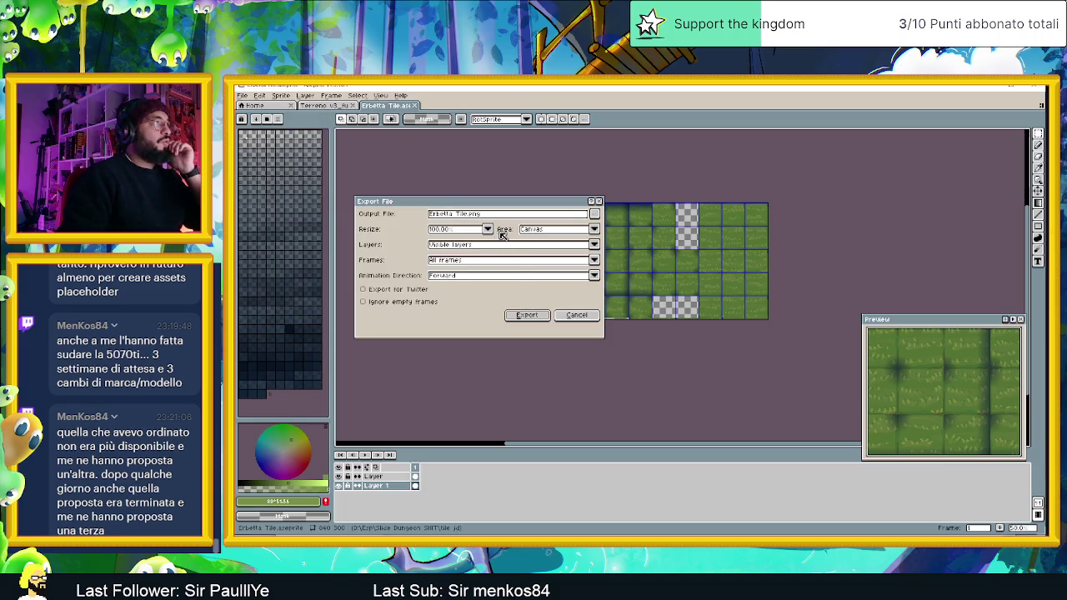
click(537, 317)
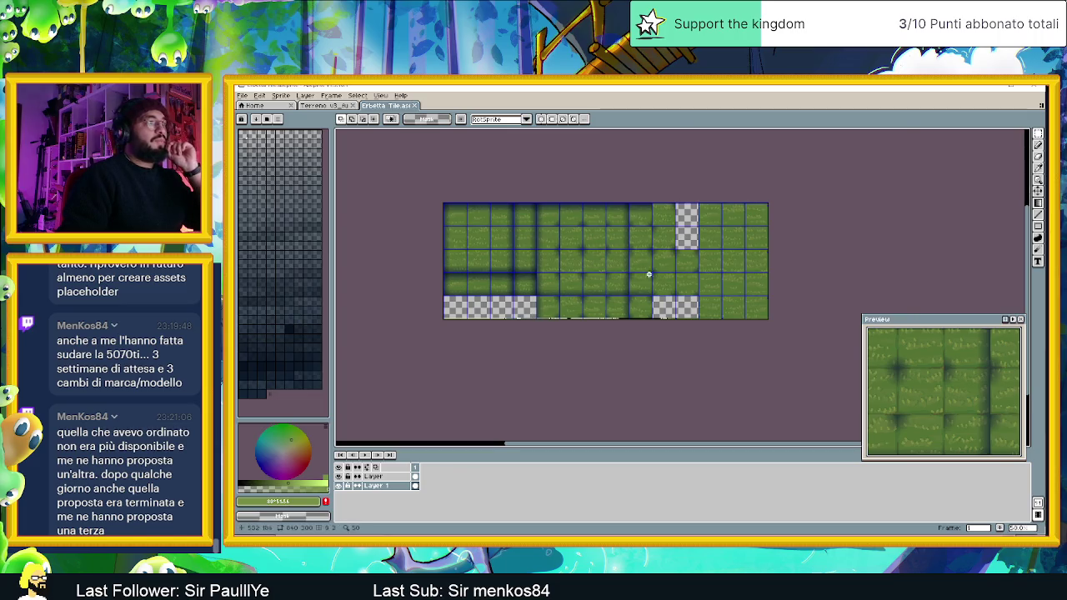
scroll(652, 273, up, 1)
scroll(617, 300, up, 1)
scroll(618, 300, down, 1)
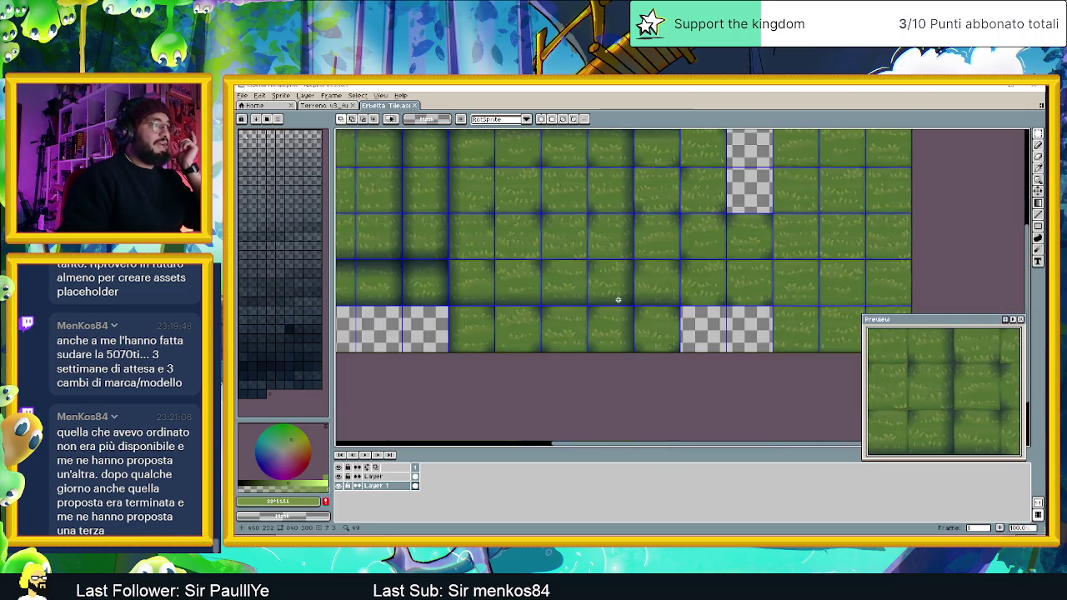
click(990, 89)
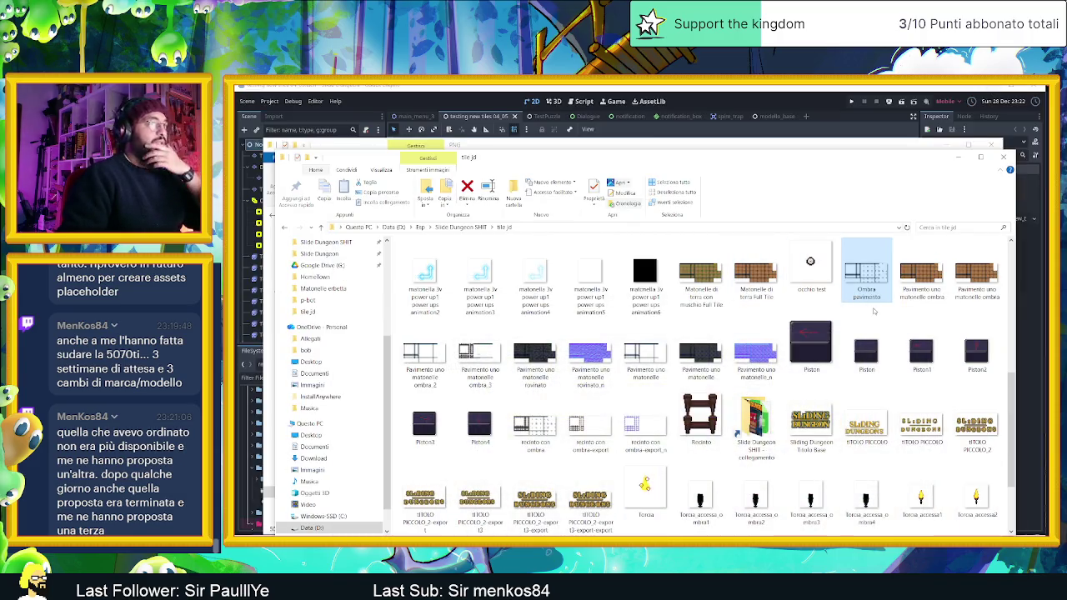
- Locate Erbetta Tile.png in the tile jd folder in File Explorer, then return to Godot
scroll(811, 333, down, 2)
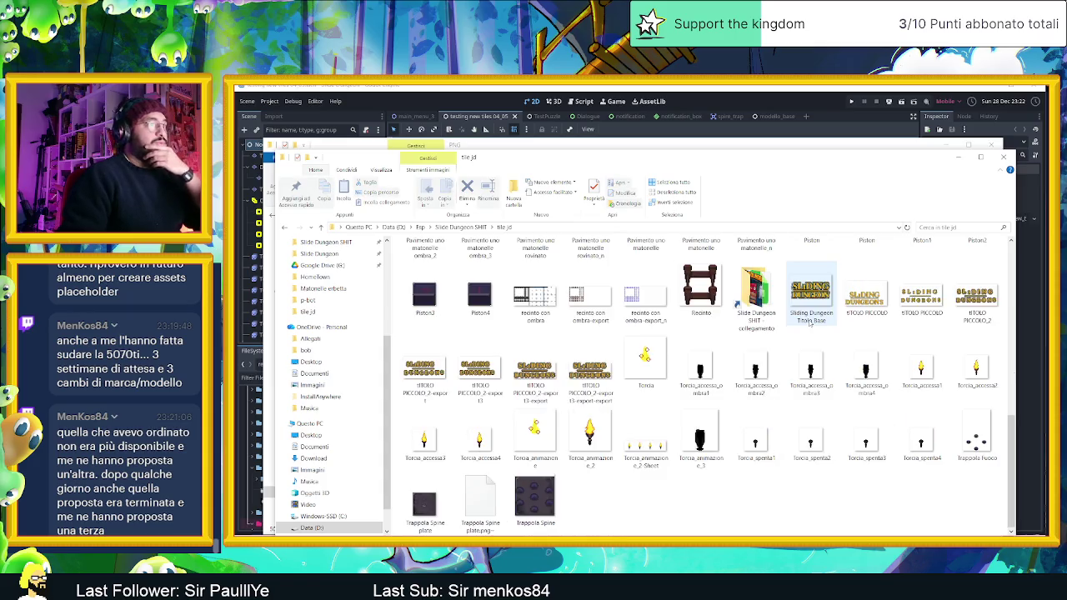
scroll(809, 329, up, 3)
scroll(810, 325, down, 3)
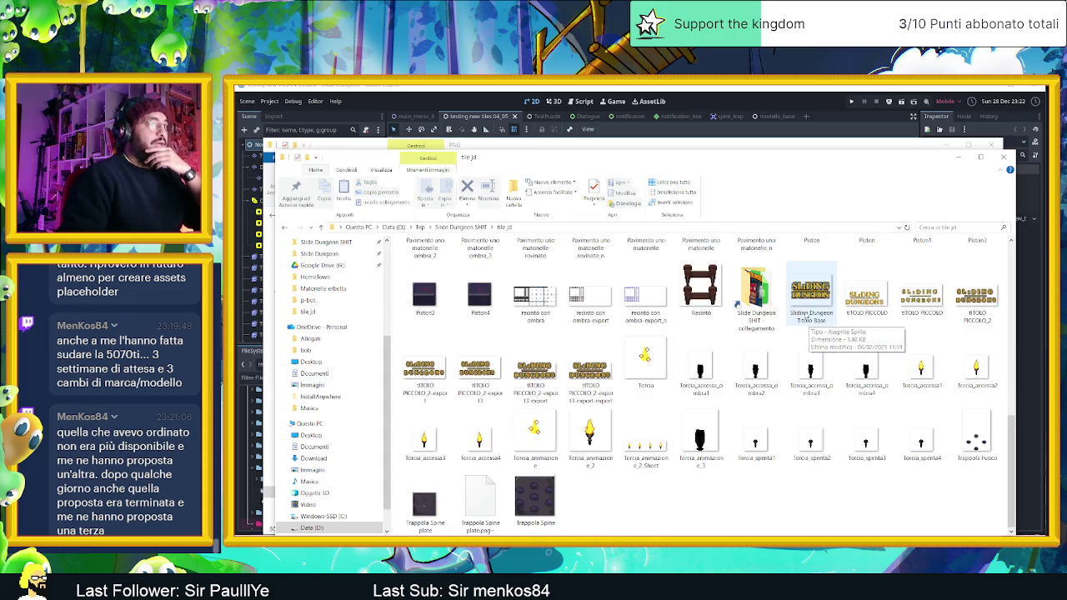
scroll(807, 318, up, 3)
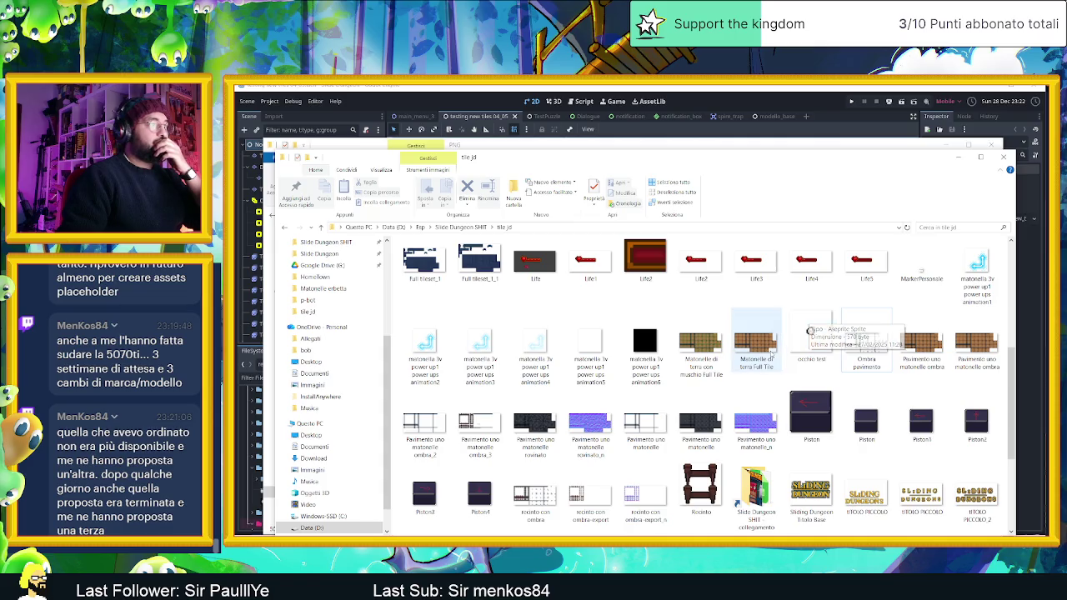
scroll(701, 333, up, 3)
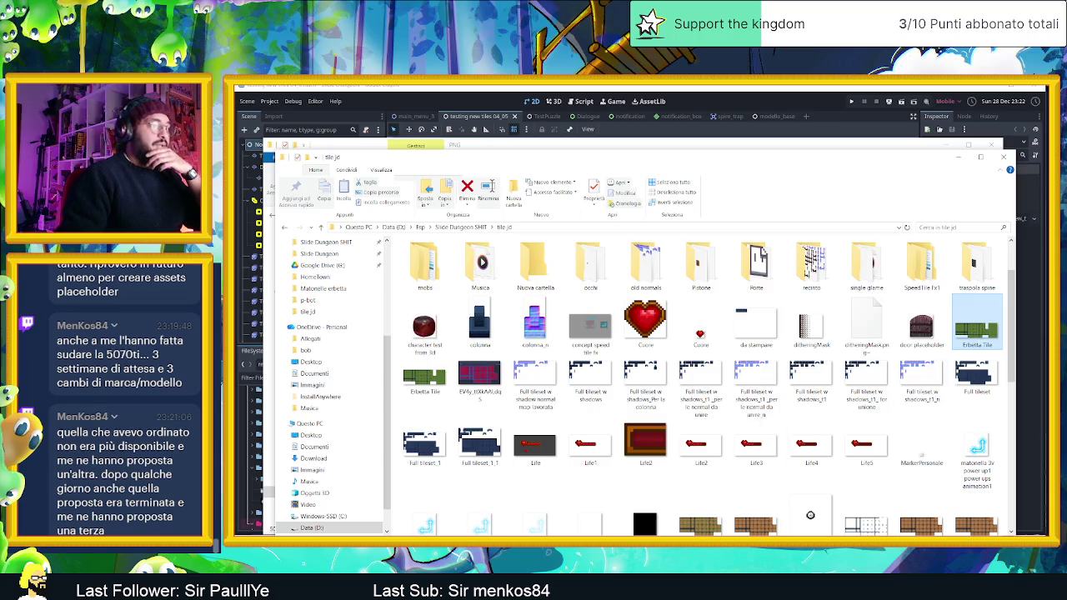
key(alt+Tab)
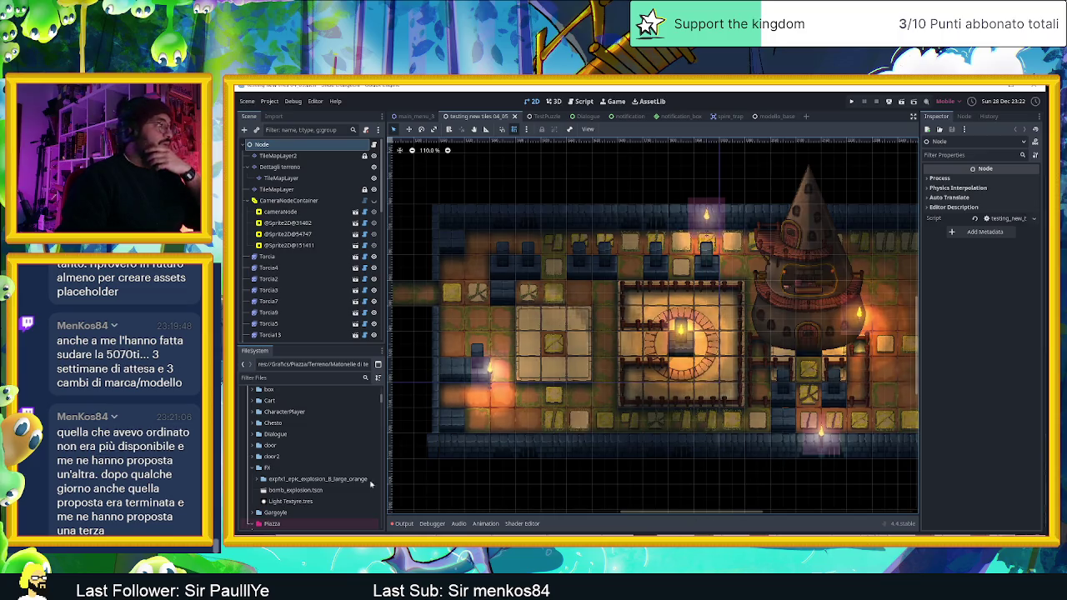
- Open the res://Grafica/Piazza/Terreno folder in the FileSystem dock
scroll(294, 492, down, 5)
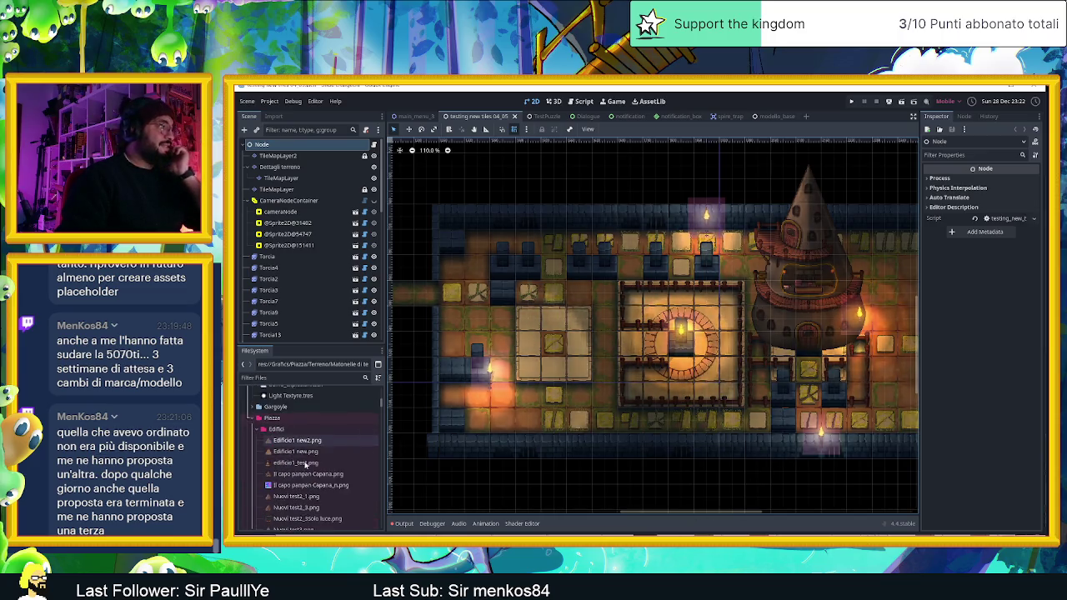
scroll(305, 464, down, 2)
click(329, 446)
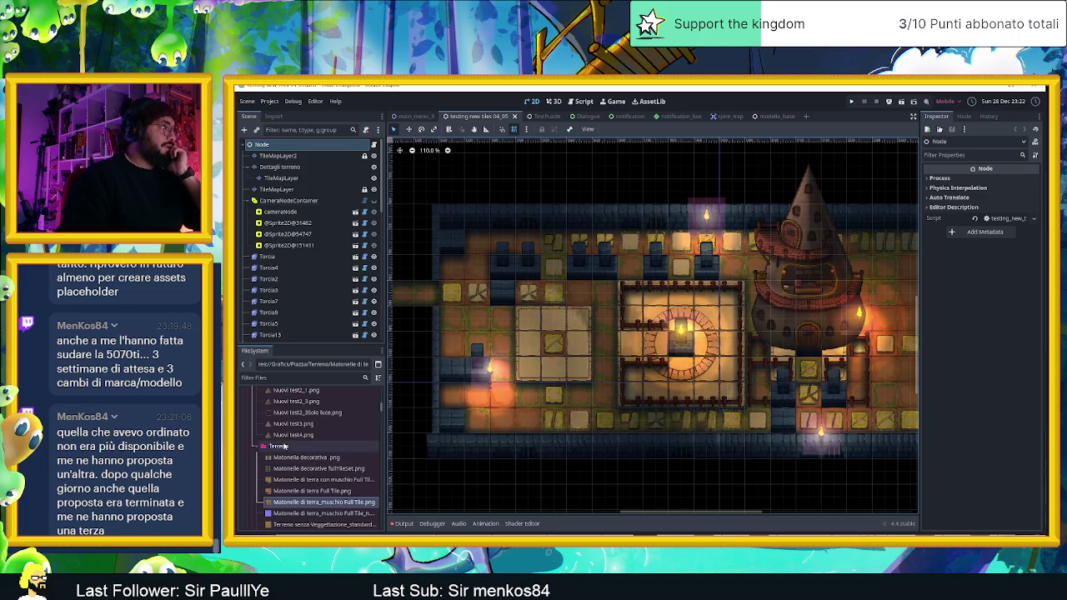
scroll(330, 446, down, 3)
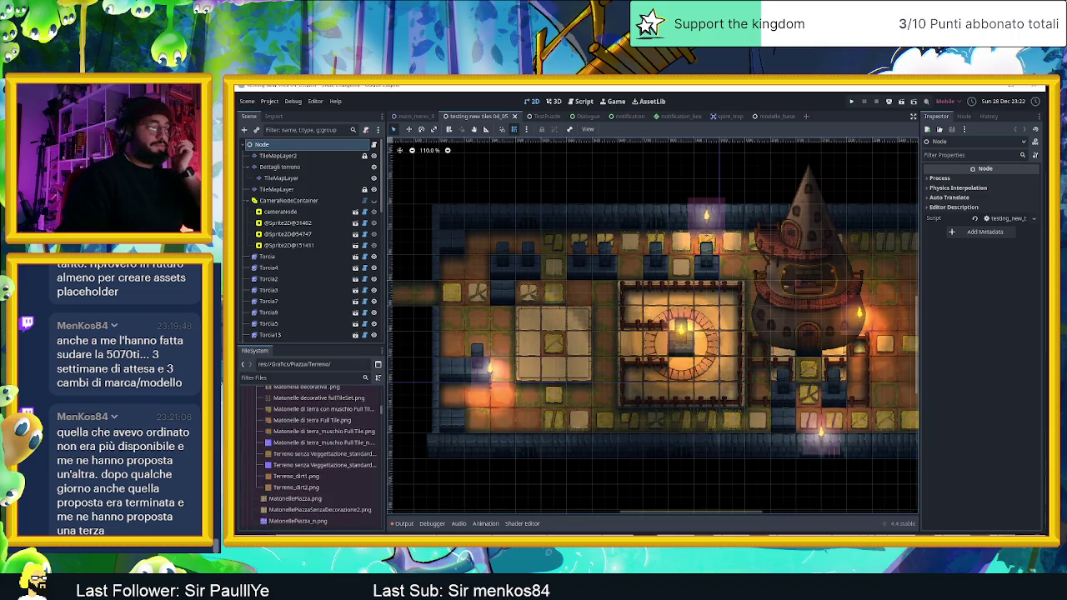
- Bring Erbetta Tile.png from File Explorer into Terreno, select it, then select TileMapLayer2
key(alt+Tab)
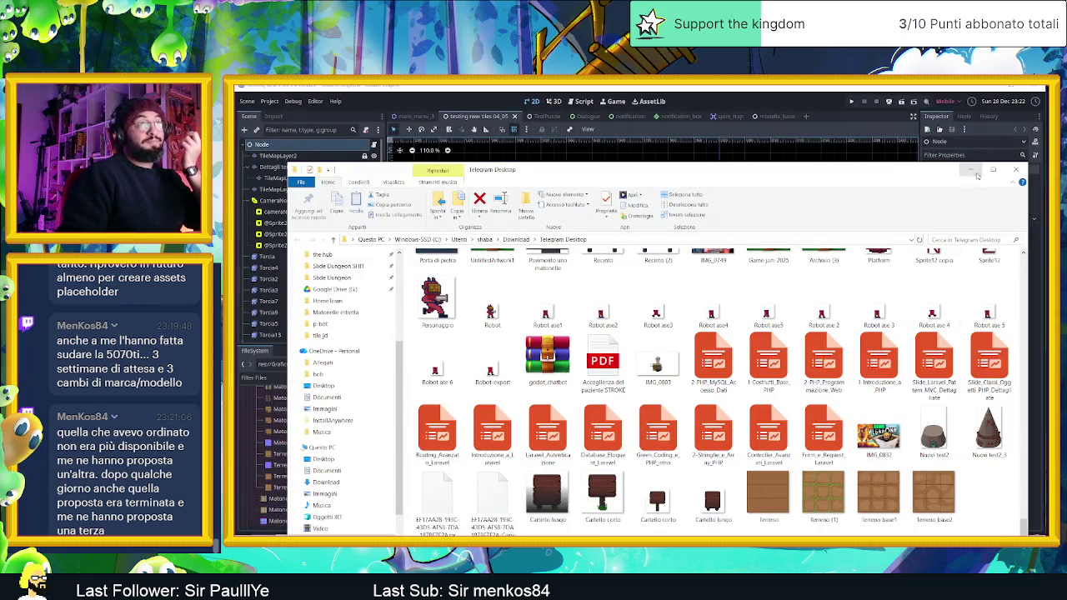
click(972, 171)
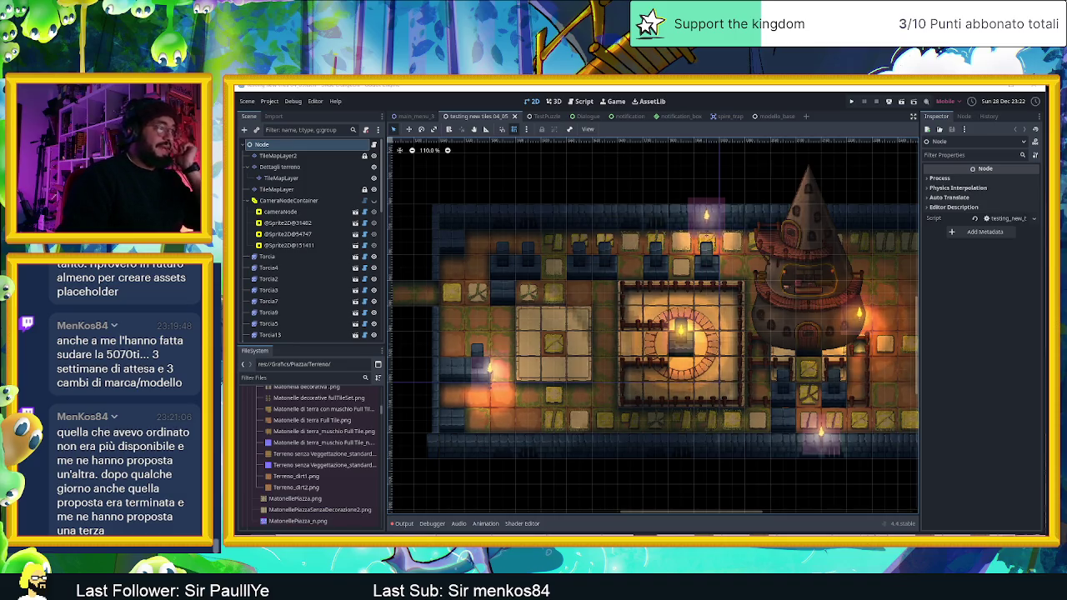
key(alt+Tab)
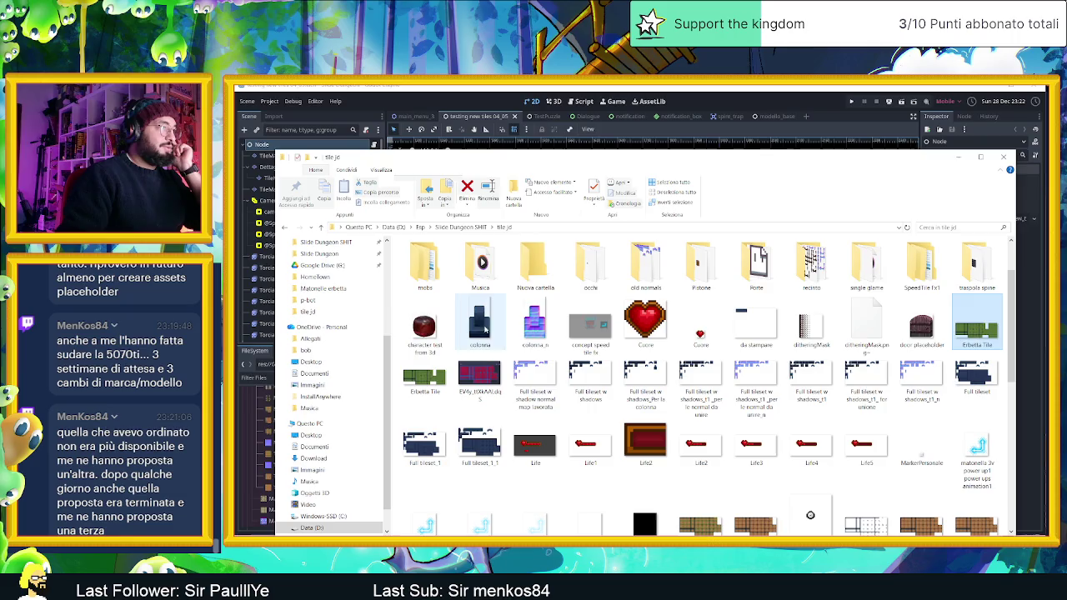
drag(590, 163, 778, 164)
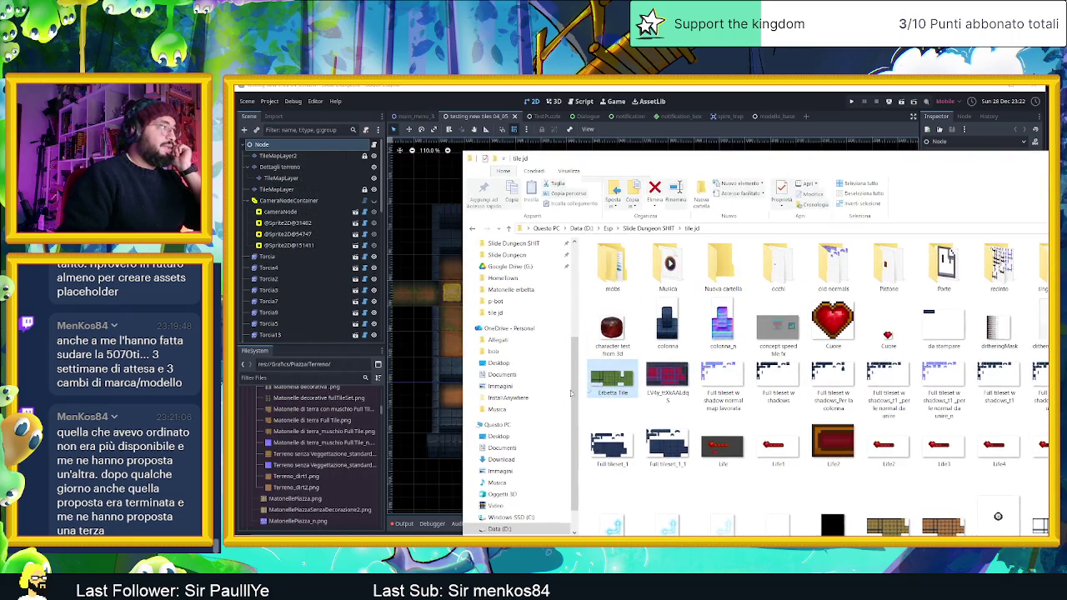
scroll(310, 424, up, 1)
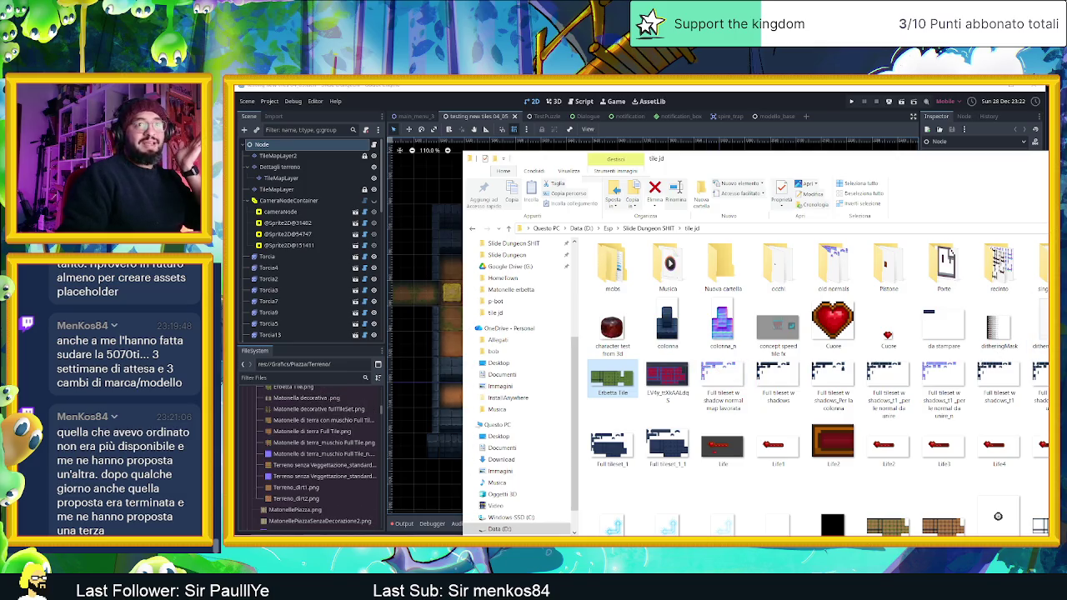
key(alt+Tab)
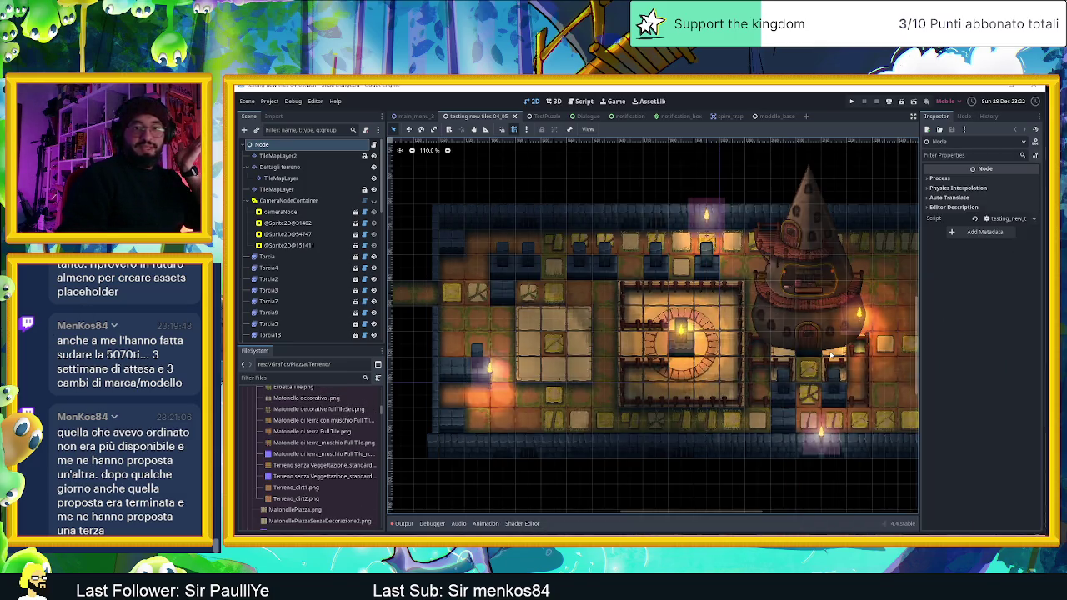
scroll(328, 420, up, 1)
click(301, 404)
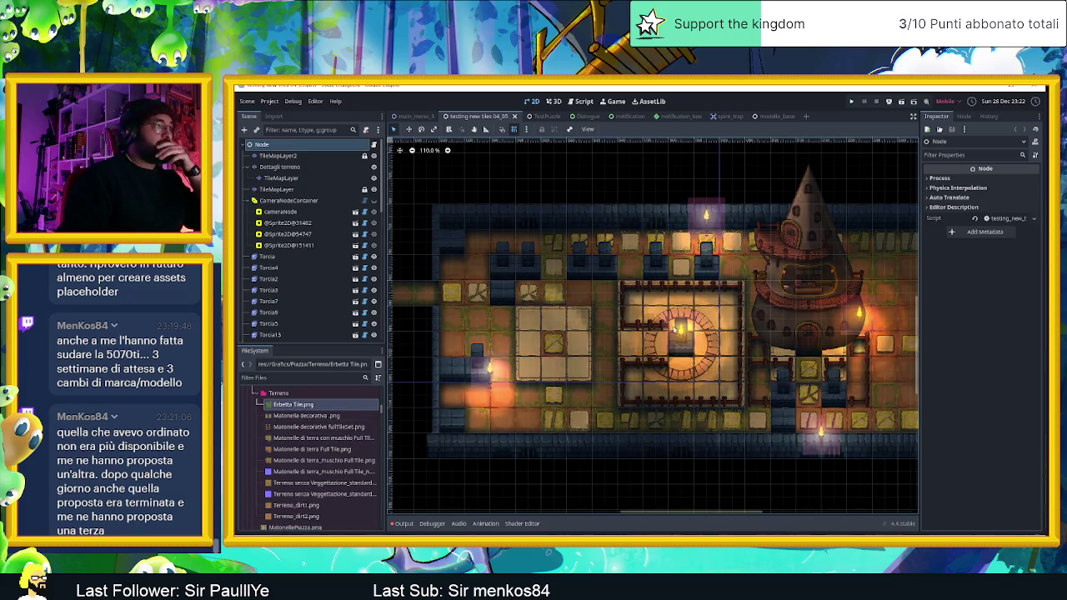
click(288, 156)
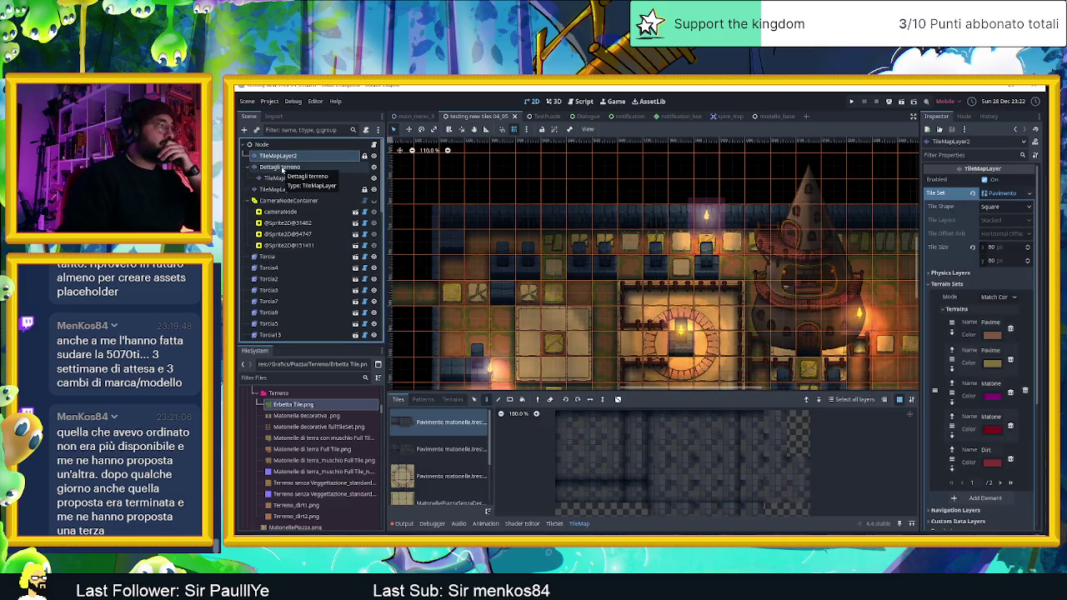
- In the TileSet tab, drop Erbetta Tile.png into Tile Sources and accept Auto Create Tiles
scroll(425, 471, down, 3)
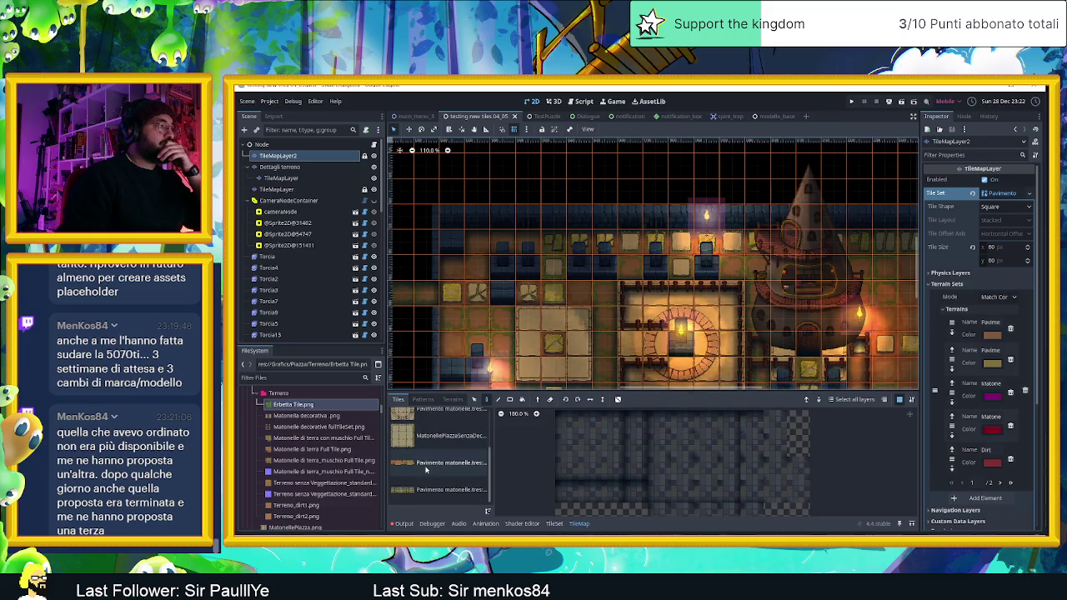
click(554, 523)
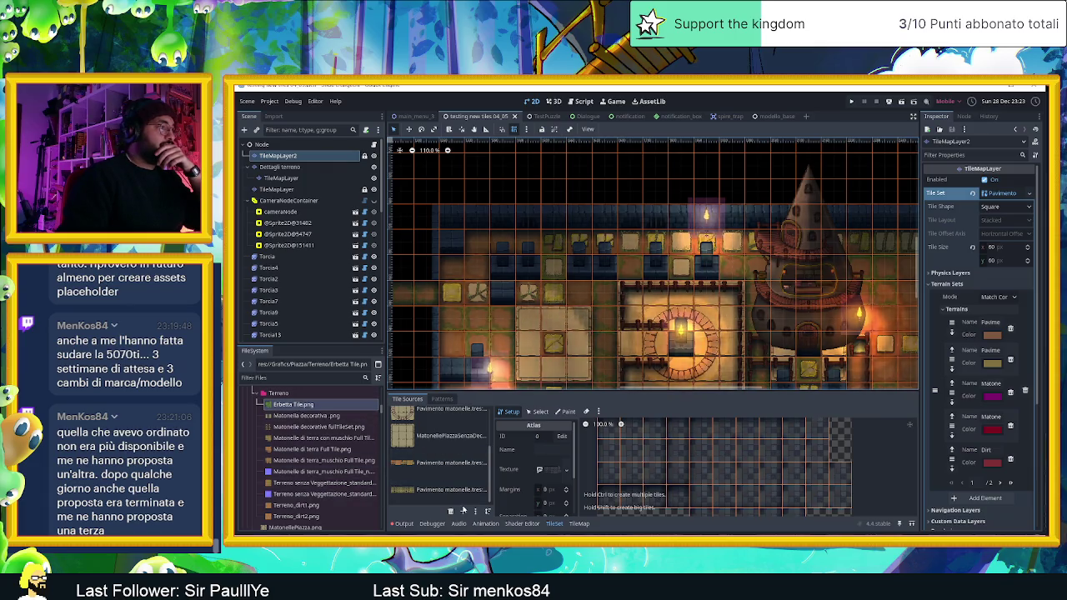
click(432, 498)
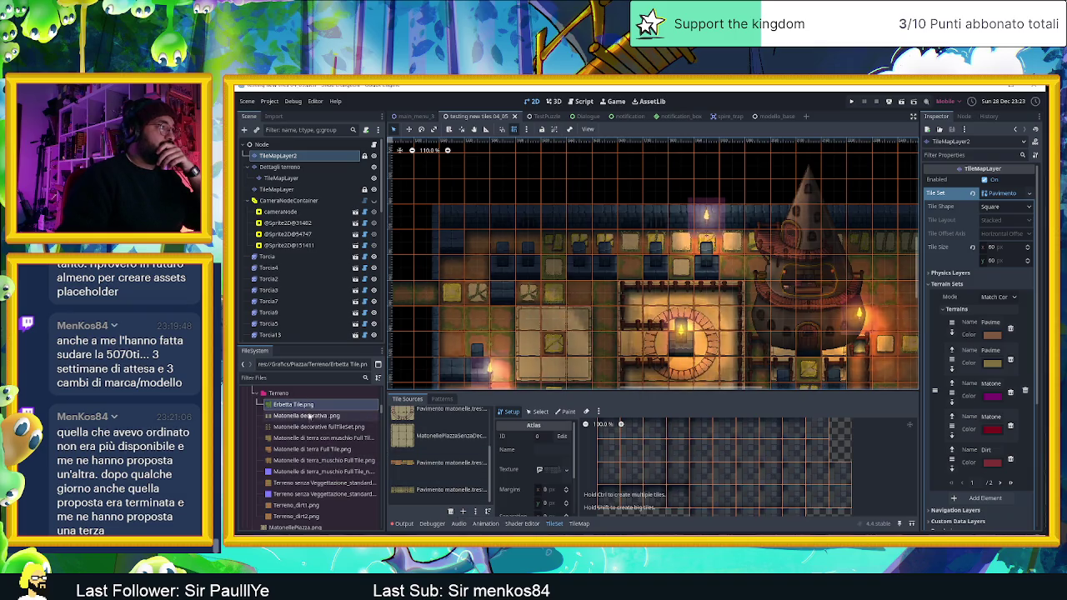
mouse_move(294, 404)
mouse_down()
mouse_move(409, 462)
mouse_move(432, 497)
mouse_move(417, 502)
mouse_up()
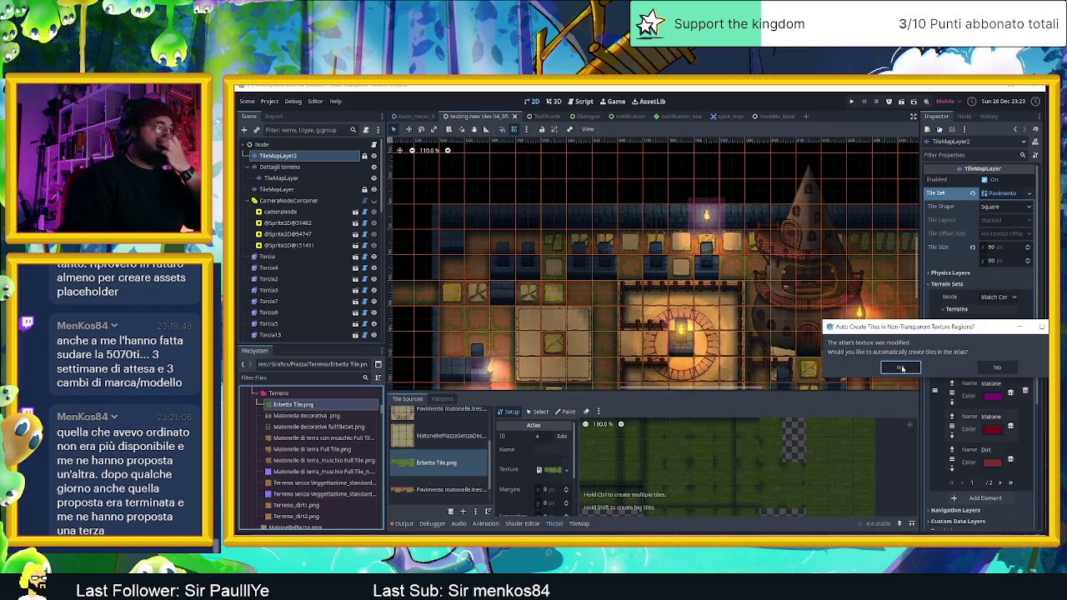
key(Return)
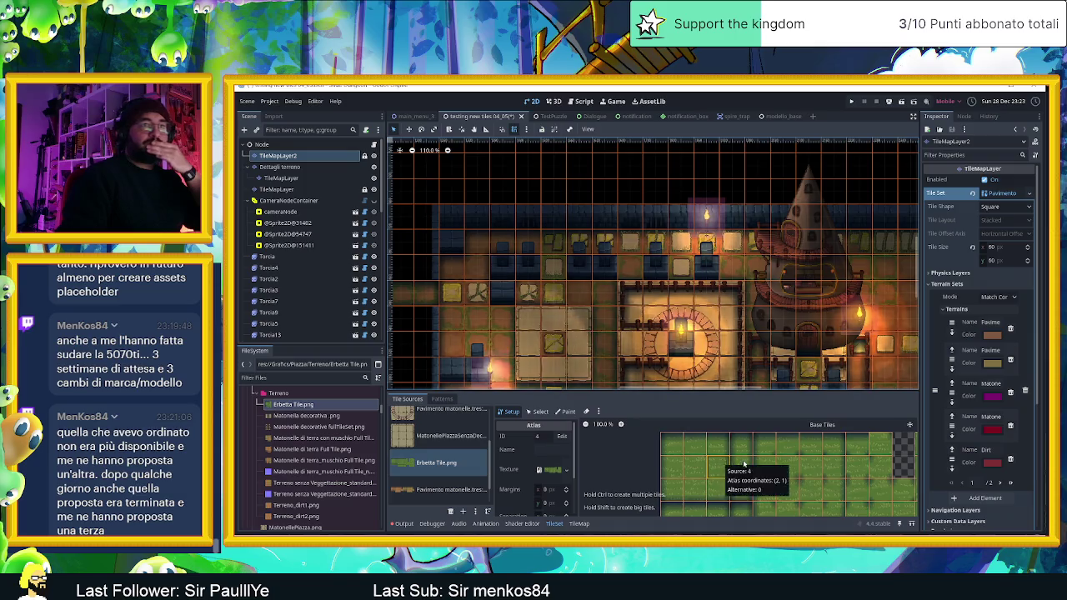
scroll(669, 457, right, 2)
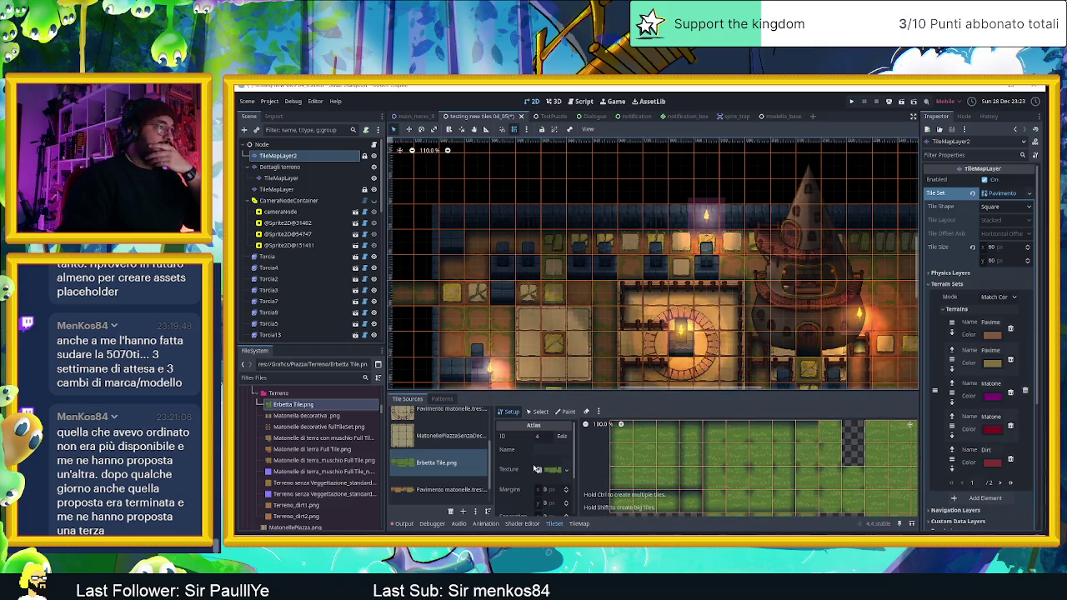
click(567, 471)
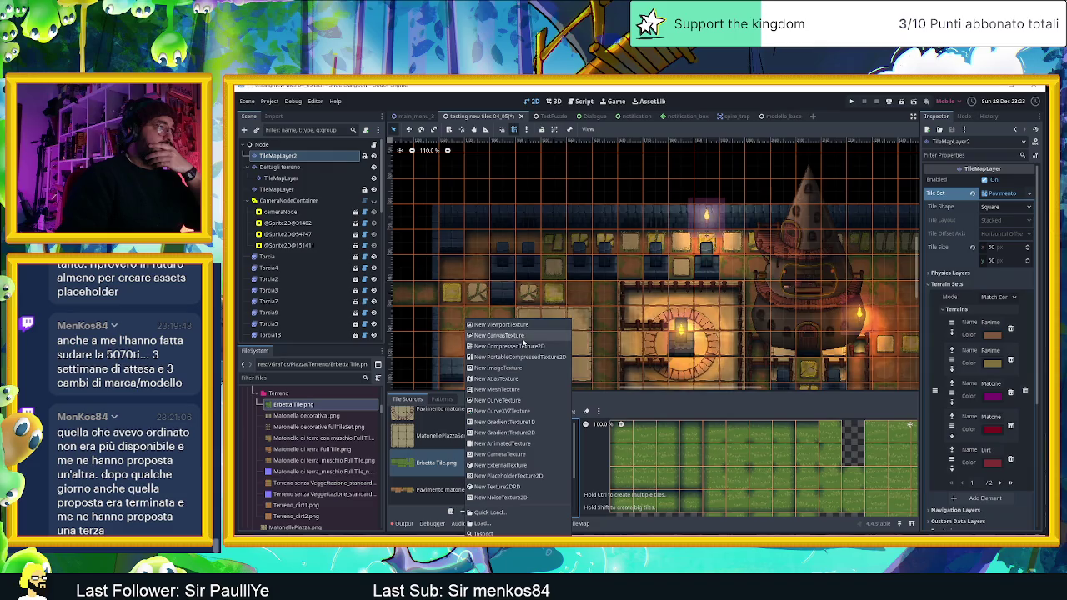
- Set the atlas texture to a new CanvasTexture with Erbetta Tile.png as diffuse texture
click(501, 335)
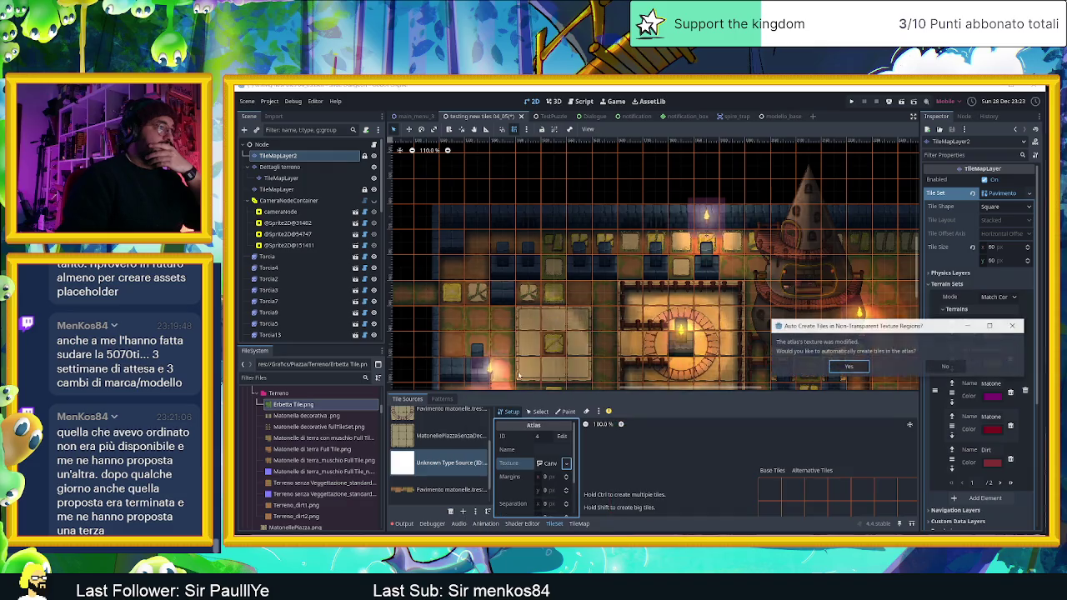
click(849, 367)
mouse_move(294, 405)
mouse_down()
mouse_move(300, 425)
mouse_move(565, 490)
mouse_up()
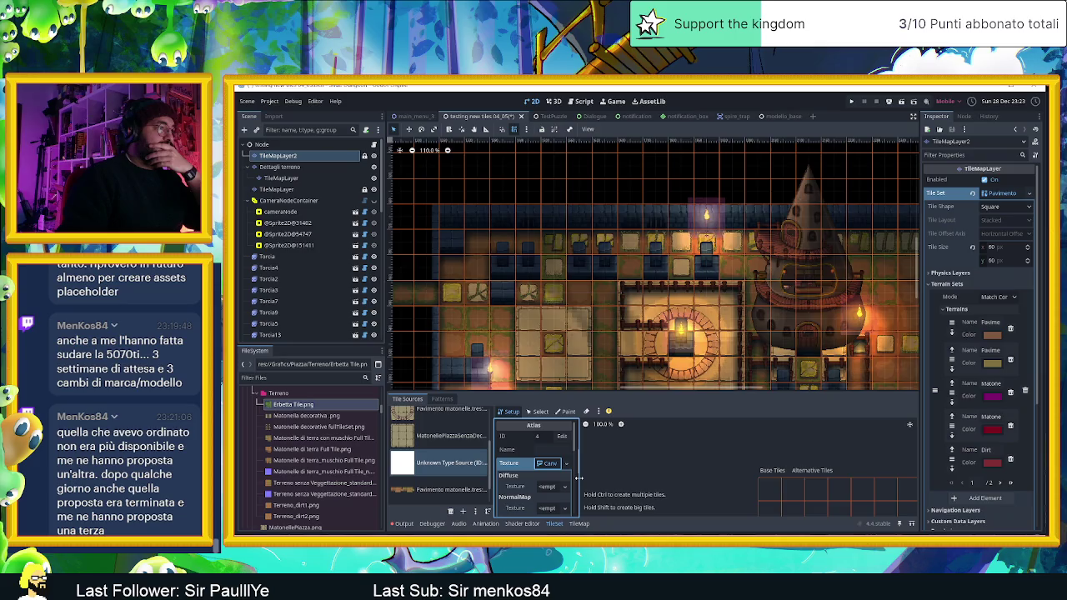
mouse_move(321, 402)
mouse_down()
mouse_move(584, 493)
mouse_move(574, 493)
mouse_up()
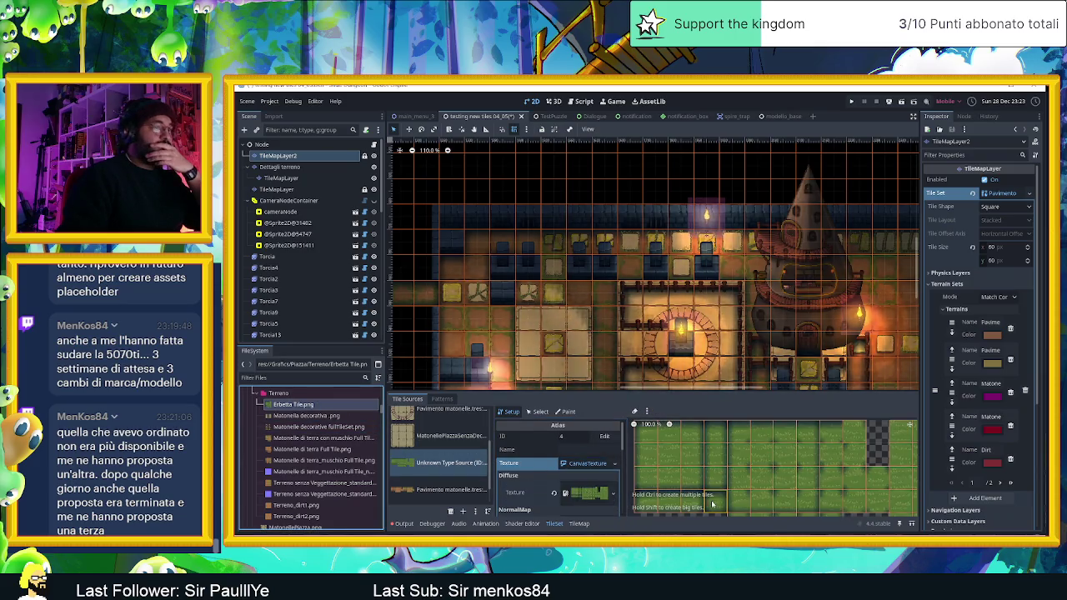
drag(622, 454, 586, 454)
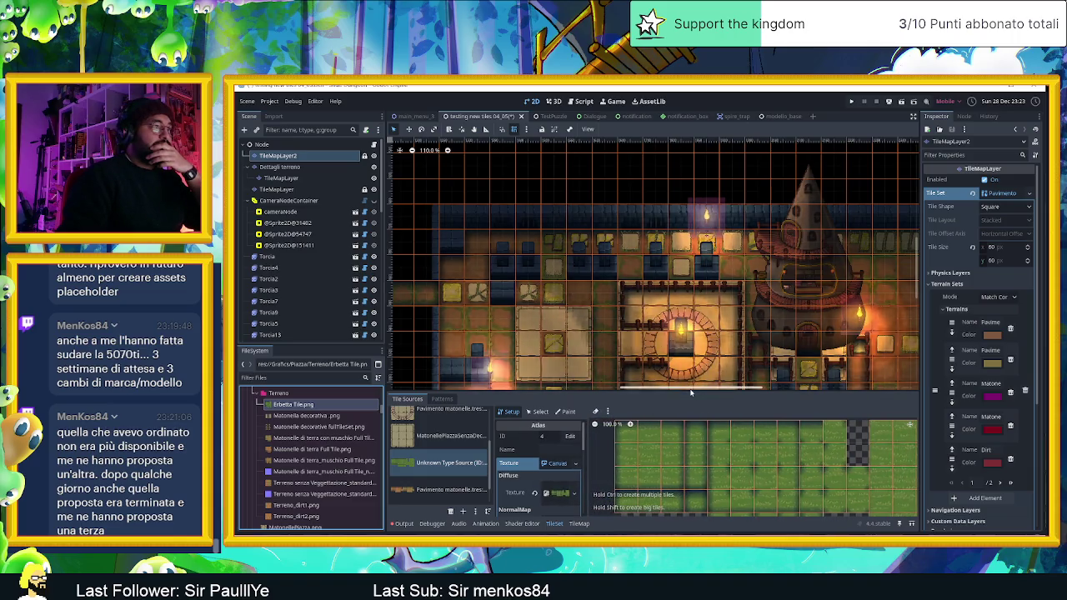
scroll(994, 360, down, 4)
- Add a new terrain named 'Tile Erbetta' to the second terrain set
scroll(997, 374, up, 1)
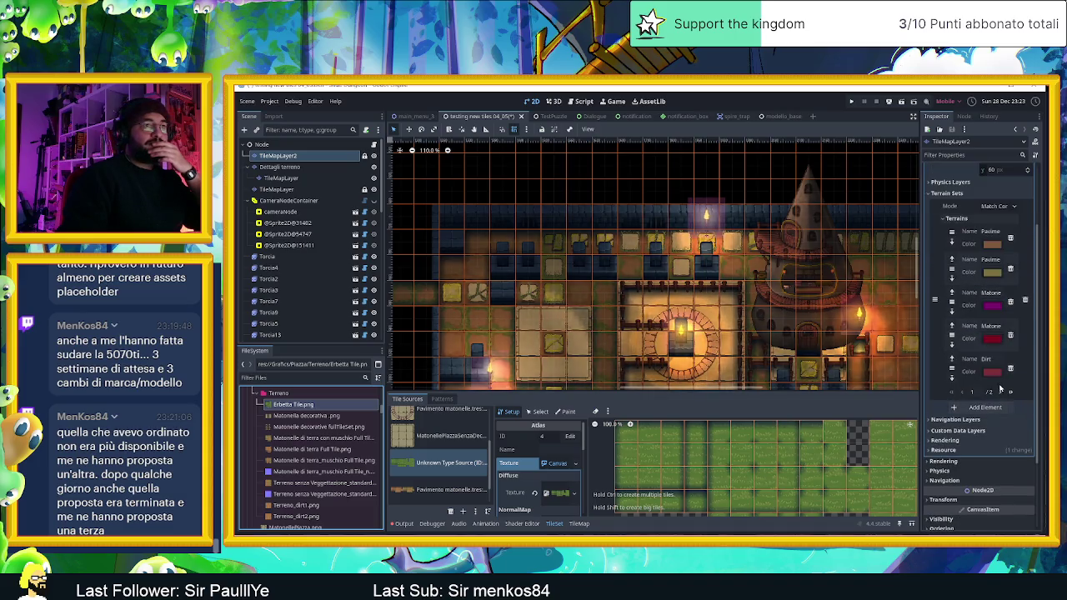
click(1002, 392)
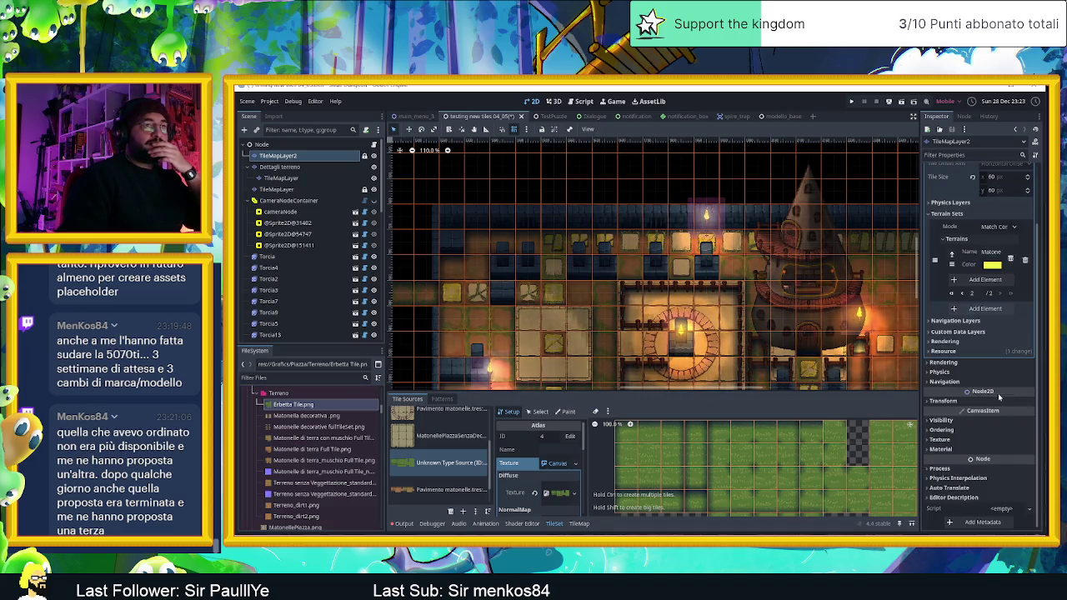
click(987, 281)
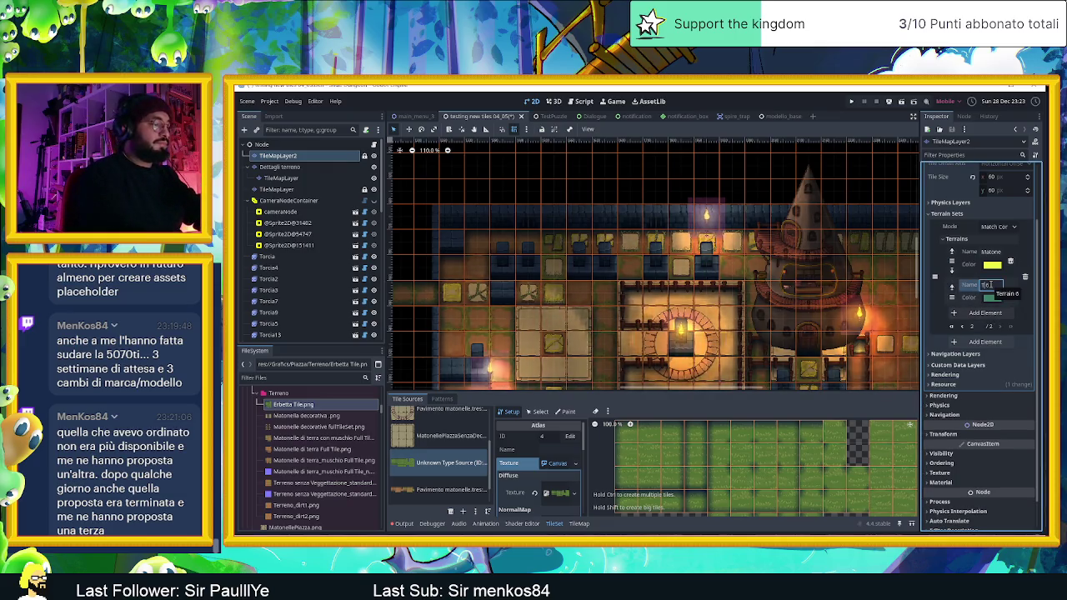
text(Tile)
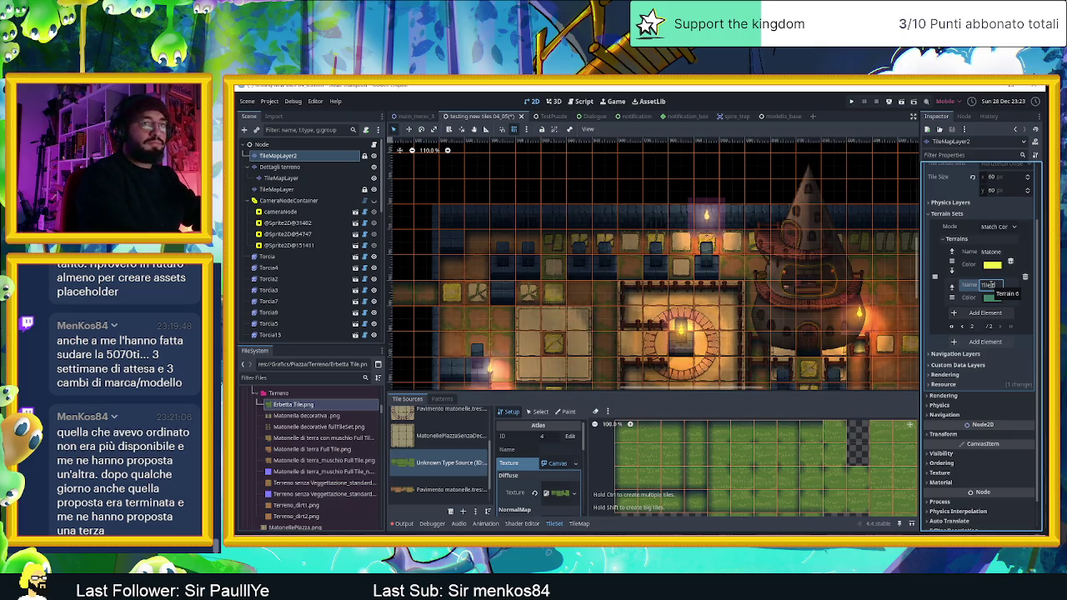
key(Return)
- Give the Erbetta terrain a bright green colour
click(1000, 301)
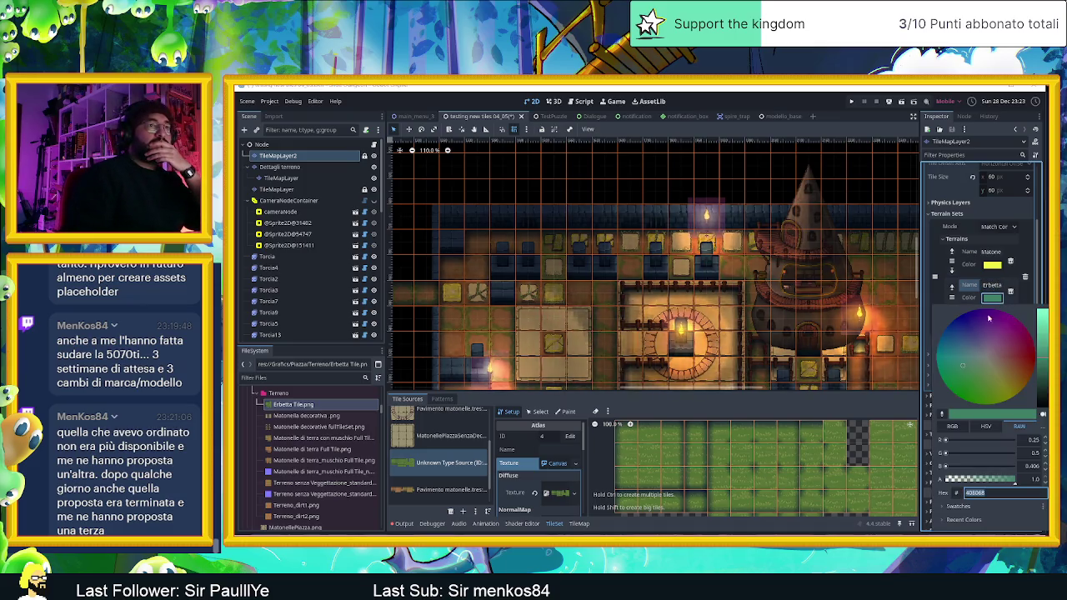
click(953, 395)
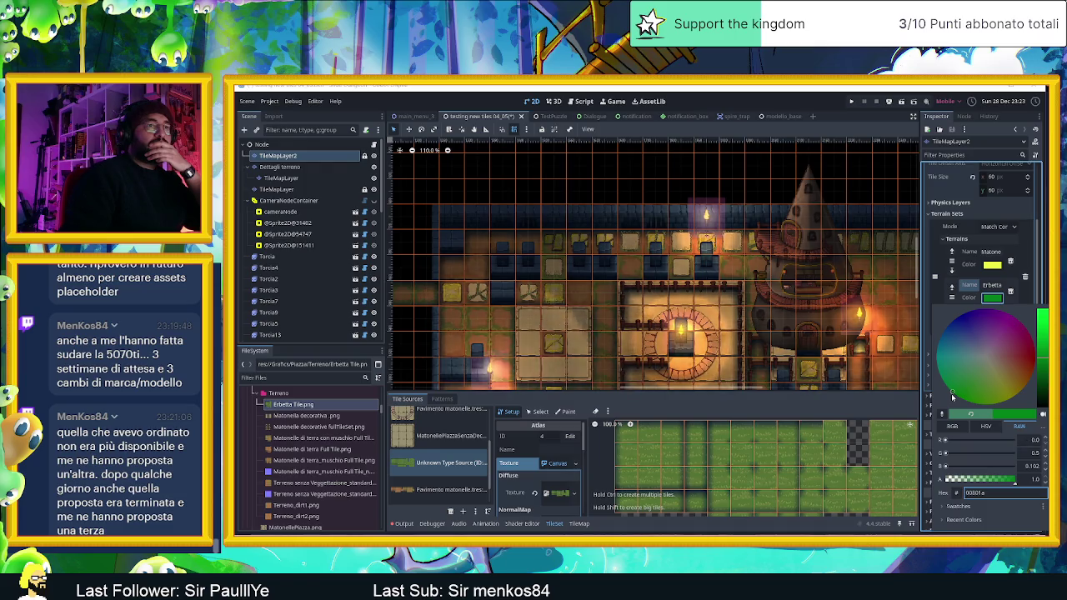
click(1042, 317)
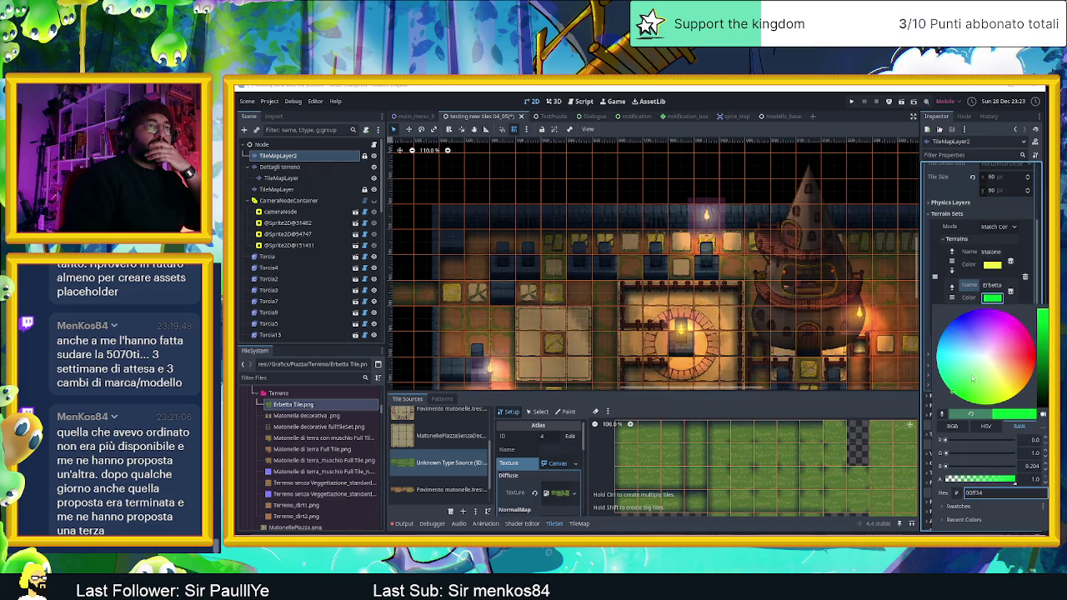
drag(965, 401, 969, 402)
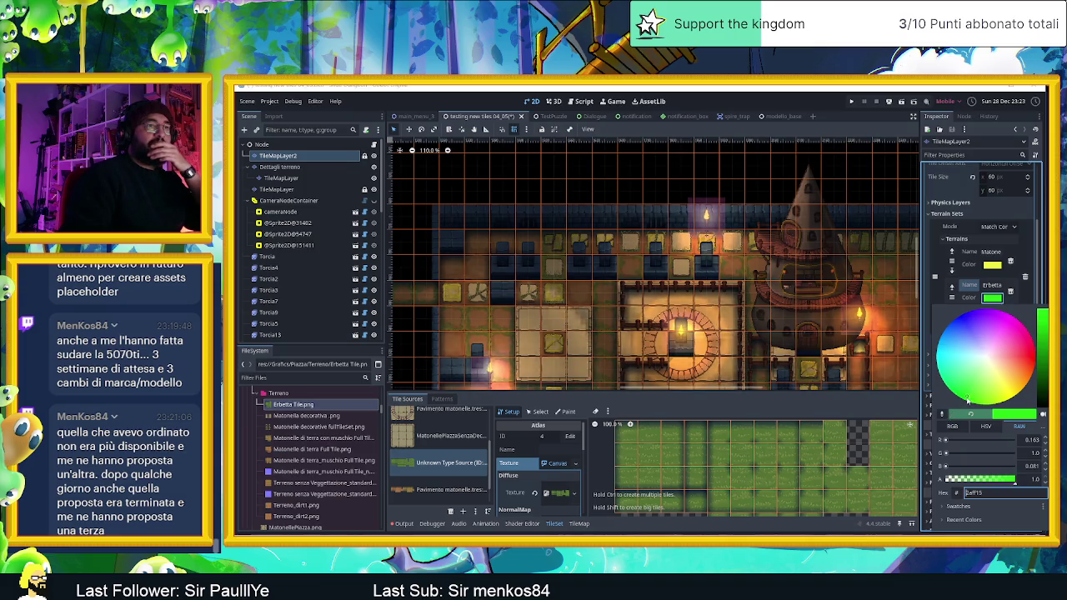
click(937, 300)
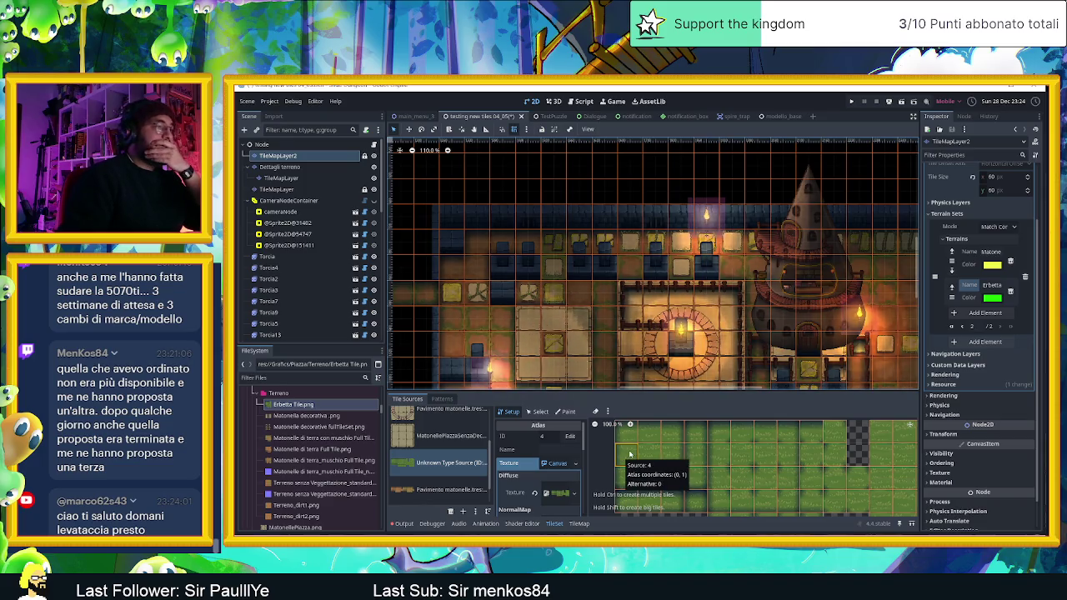
scroll(709, 458, down, 1)
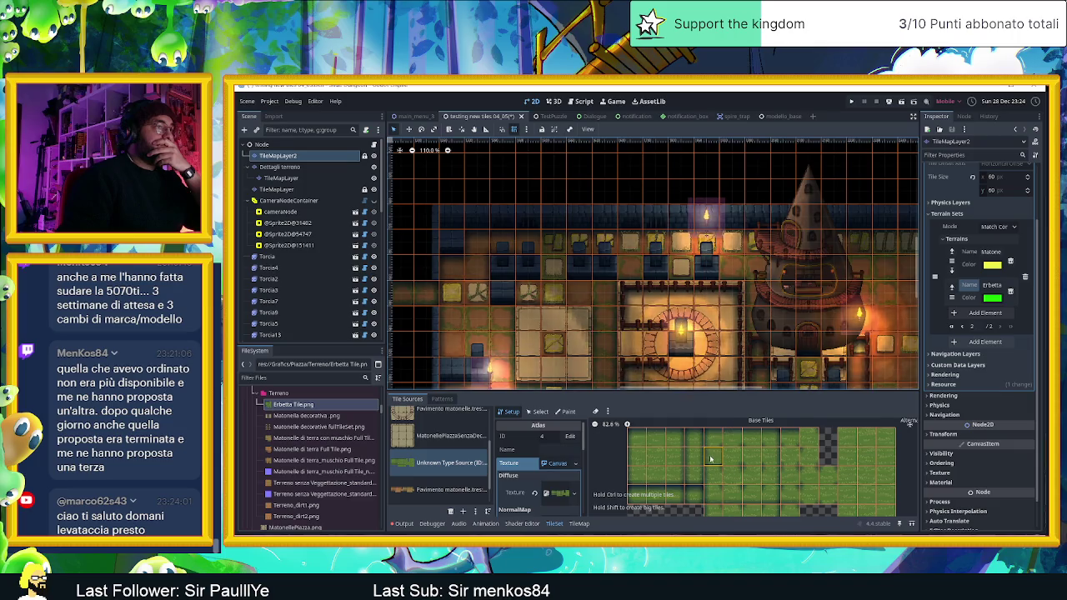
- Select the first atlas tile and switch the Paint editor to Terrains
scroll(678, 458, down, 1)
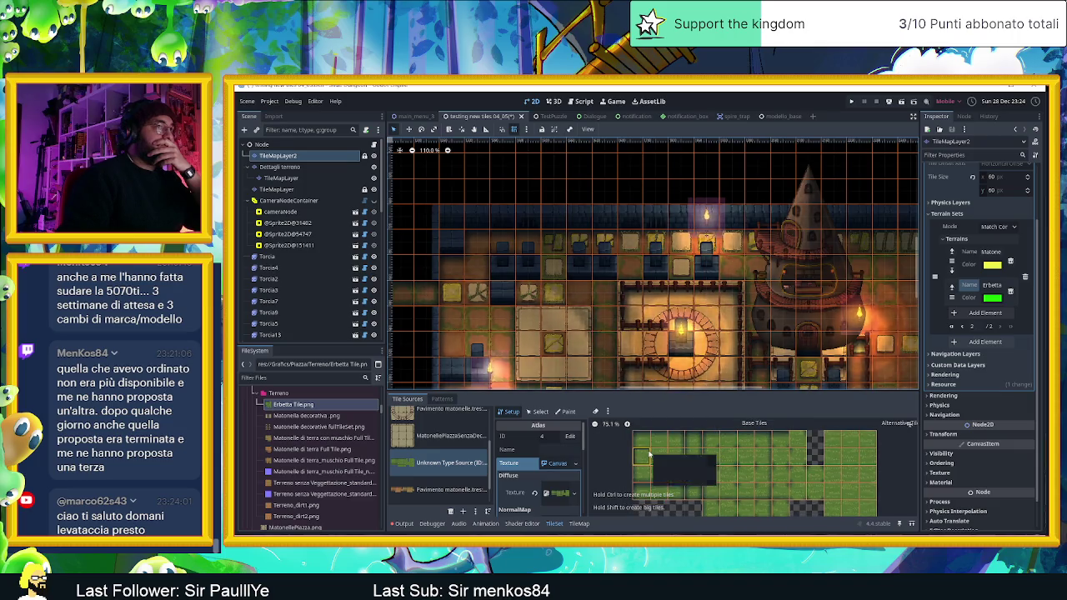
click(540, 412)
click(645, 441)
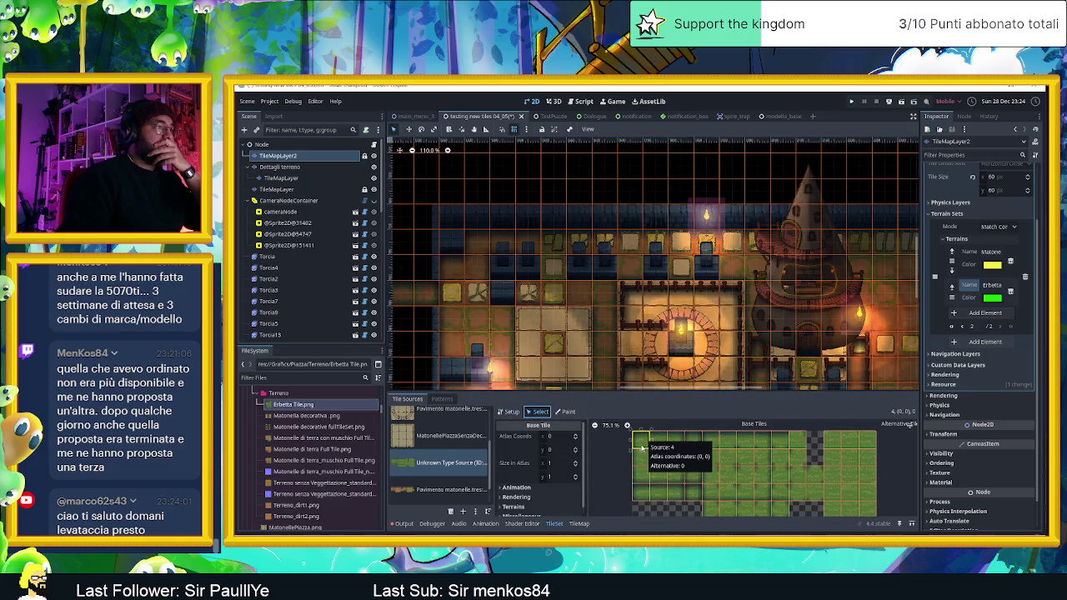
click(566, 412)
click(542, 438)
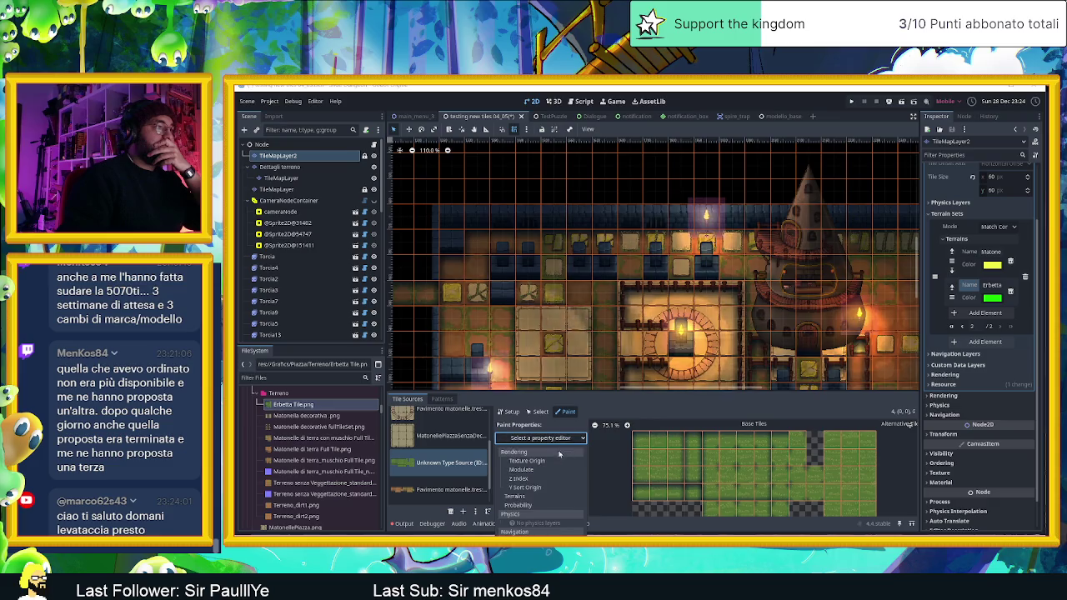
click(532, 497)
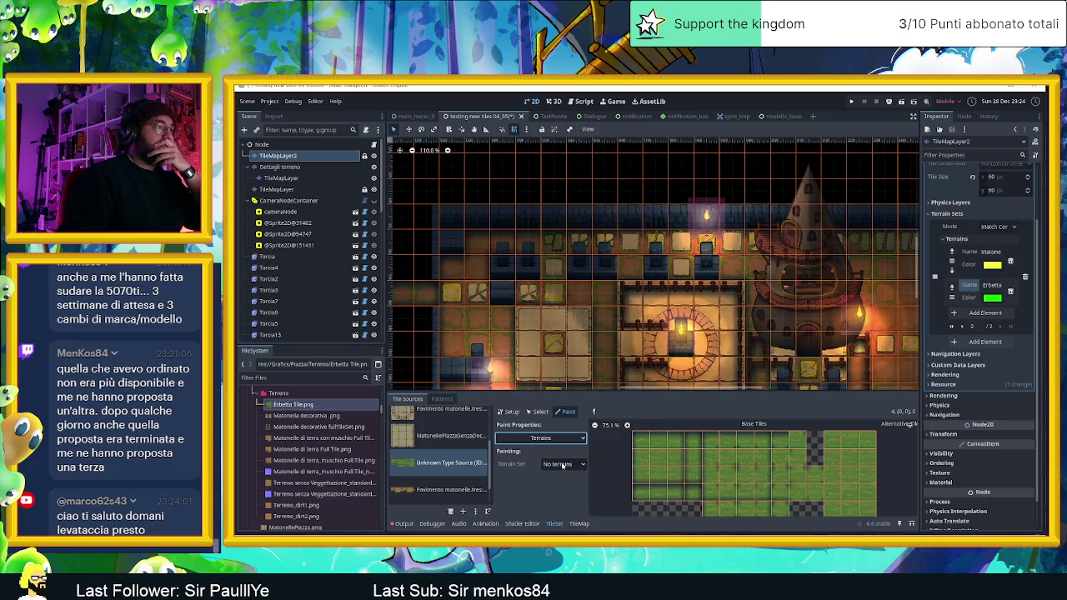
- Choose Terrain Set 0 with the green Erbetta terrain and paint it onto several atlas tiles
click(563, 465)
click(564, 488)
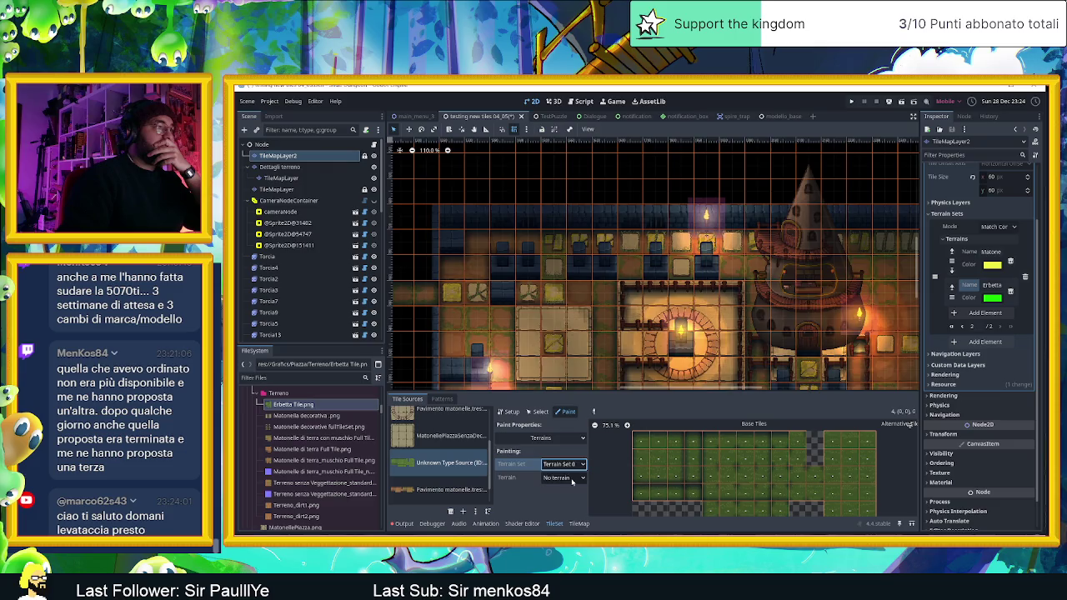
click(572, 481)
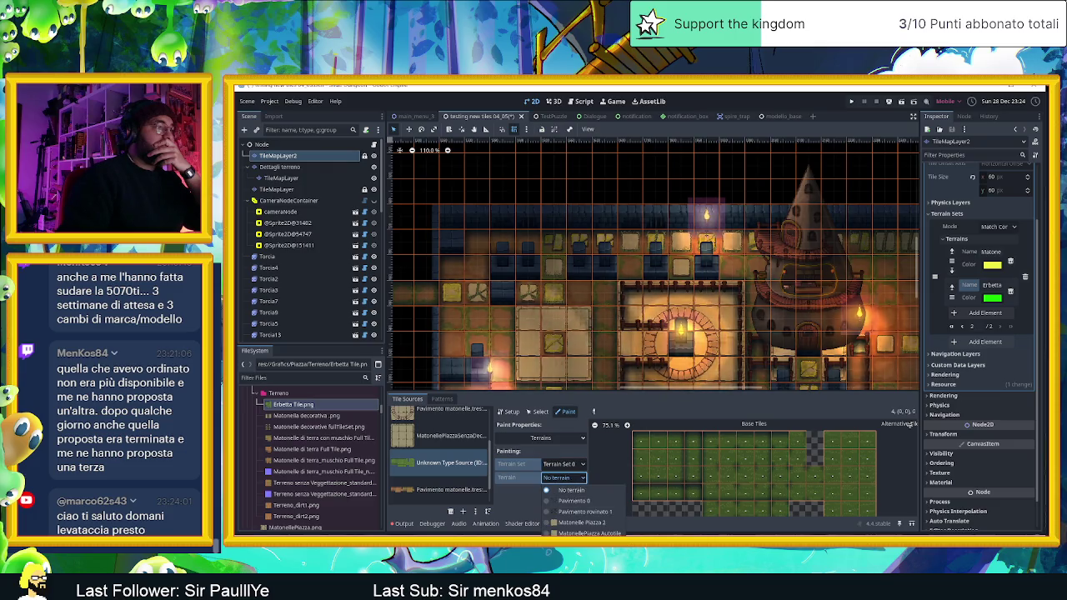
click(575, 525)
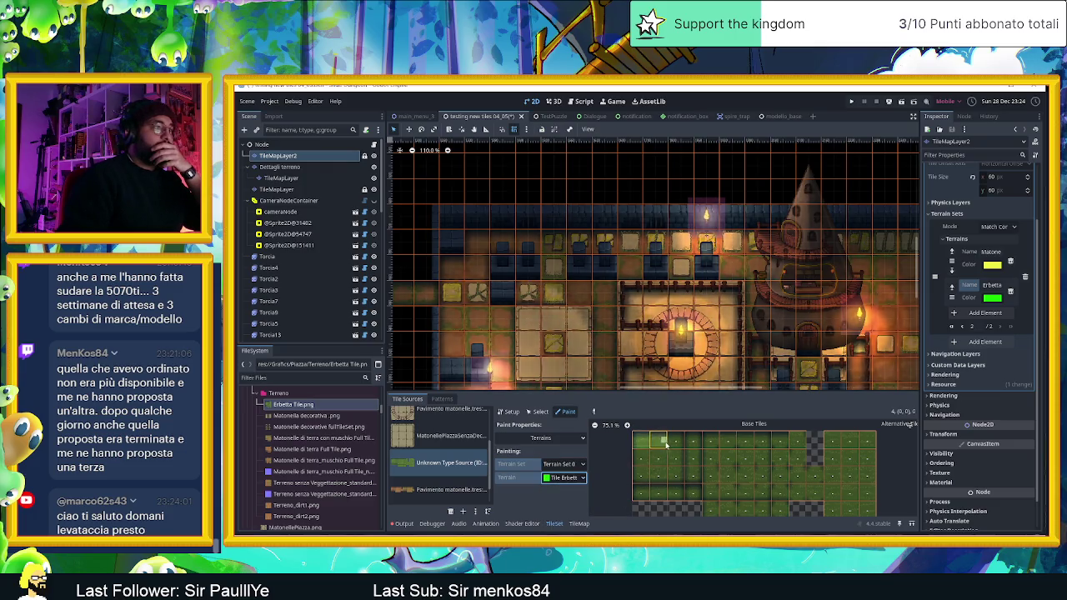
mouse_move(692, 442)
mouse_down()
mouse_move(759, 477)
mouse_move(721, 453)
mouse_move(796, 451)
mouse_move(797, 492)
mouse_move(817, 495)
mouse_move(644, 491)
mouse_move(646, 474)
mouse_move(683, 460)
mouse_move(638, 458)
mouse_move(709, 507)
mouse_move(774, 511)
mouse_move(841, 505)
mouse_move(838, 435)
mouse_move(750, 482)
mouse_up()
- Enlarge the TileSet panel and paint a green ring of Erbetta terrain bits across the middle tiles
scroll(784, 501, right, 2)
scroll(750, 482, up, 3)
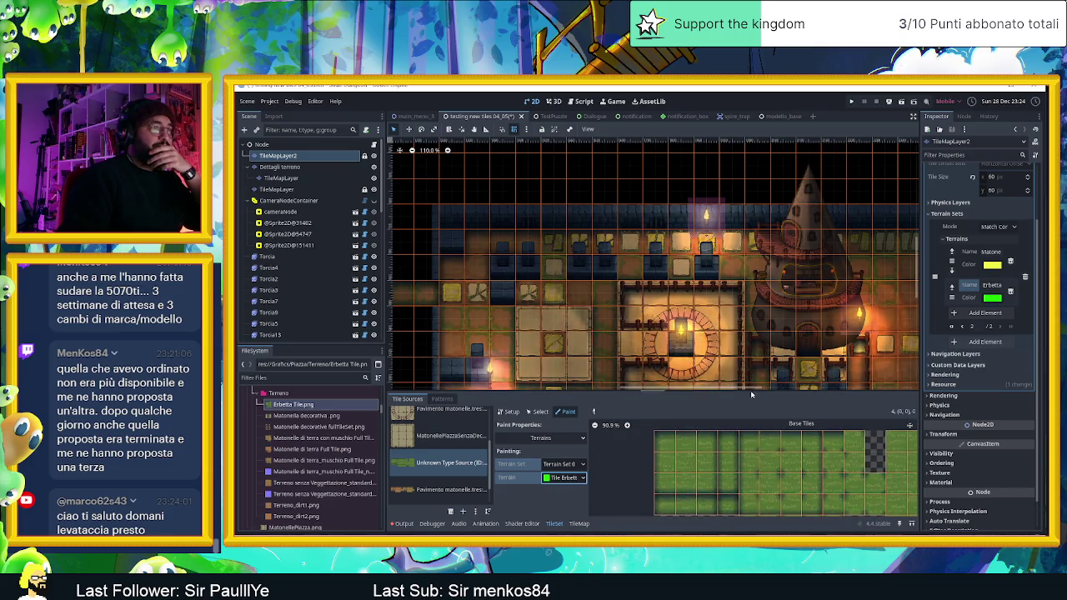
scroll(750, 389, left, 1)
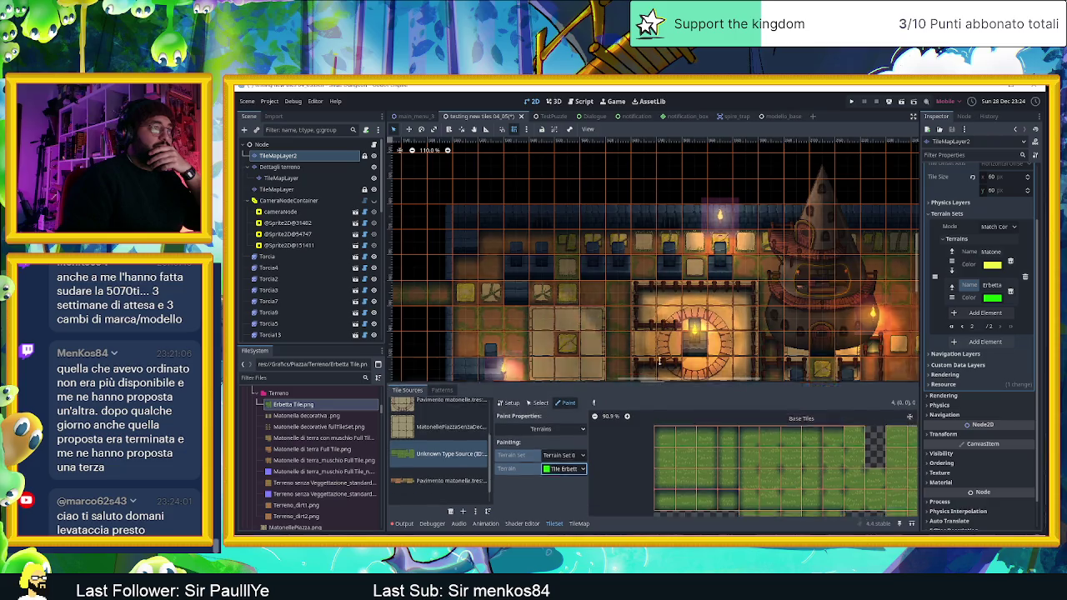
drag(750, 389, 734, 302)
scroll(633, 377, up, 3)
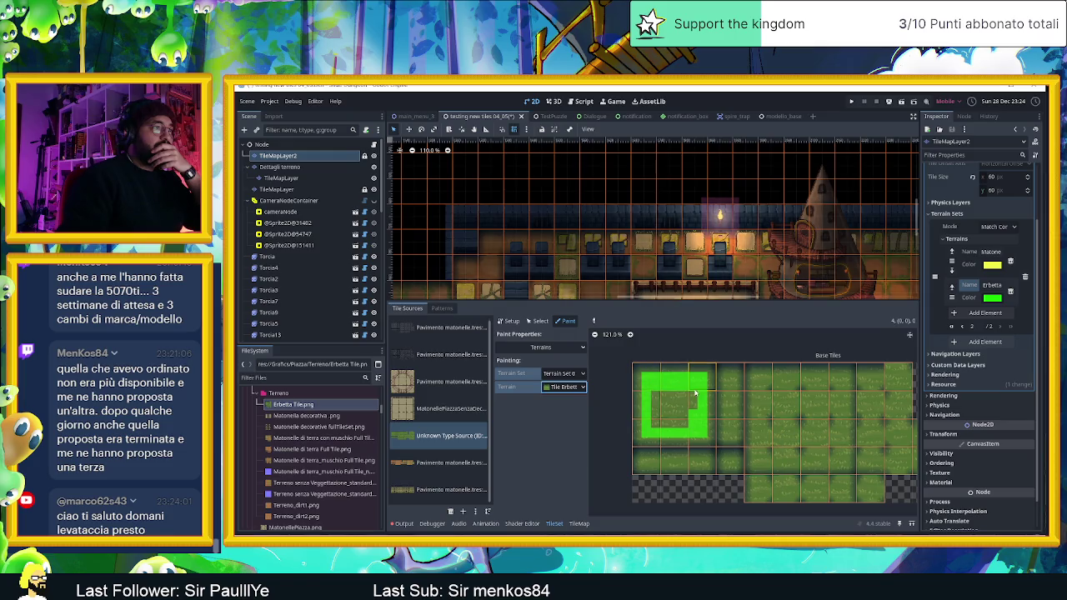
mouse_move(657, 407)
mouse_down()
mouse_move(688, 403)
mouse_move(667, 423)
mouse_move(681, 425)
mouse_up()
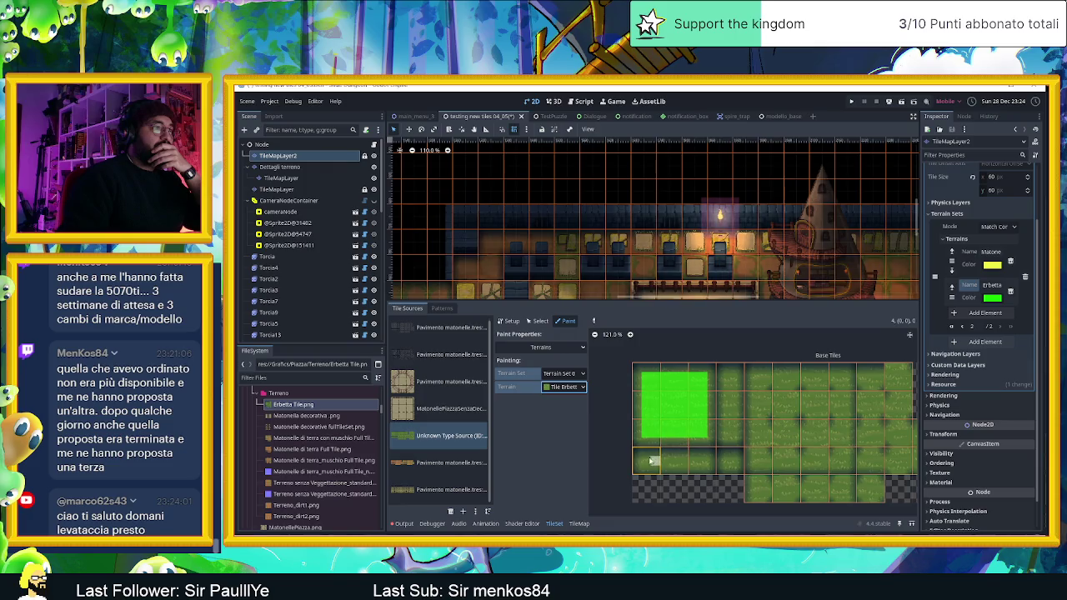
mouse_move(658, 461)
mouse_down()
mouse_move(702, 463)
mouse_move(736, 380)
mouse_move(646, 369)
mouse_up()
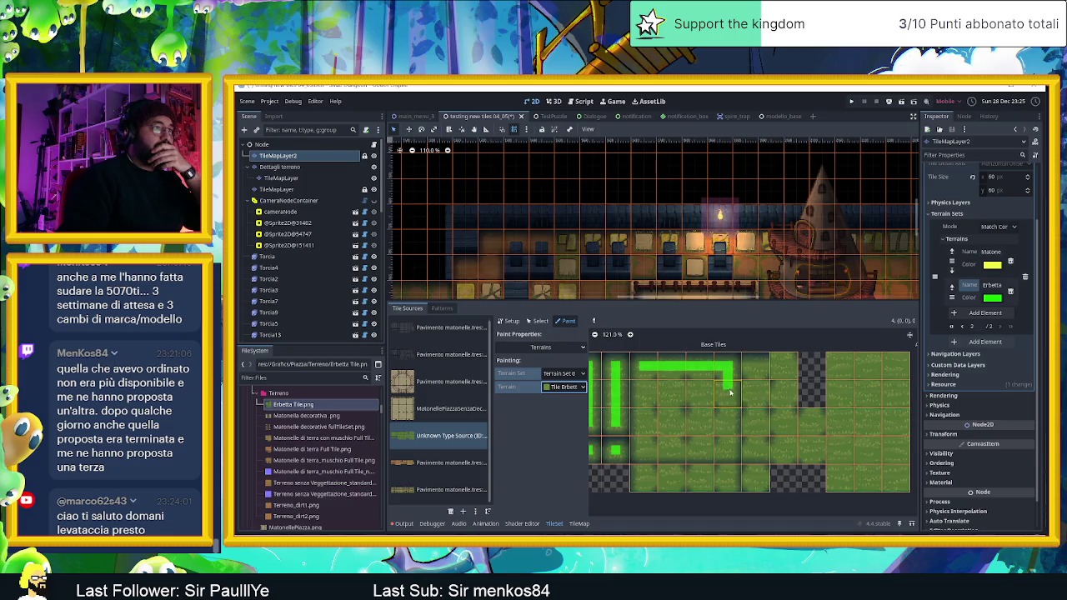
drag(729, 390, 729, 408)
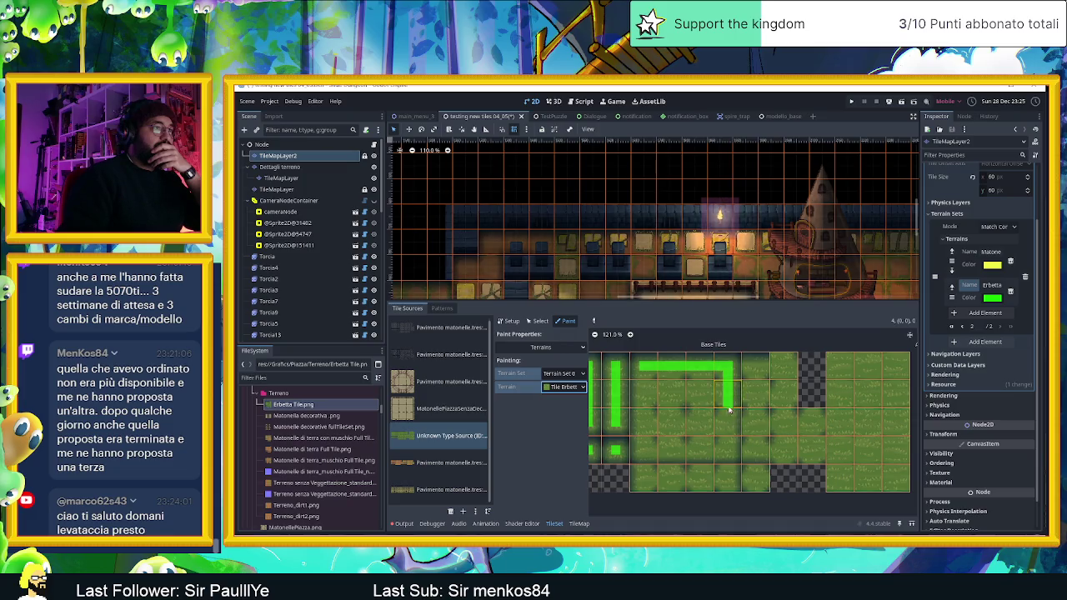
click(729, 451)
mouse_move(713, 454)
mouse_down()
mouse_move(654, 454)
mouse_move(647, 399)
mouse_up()
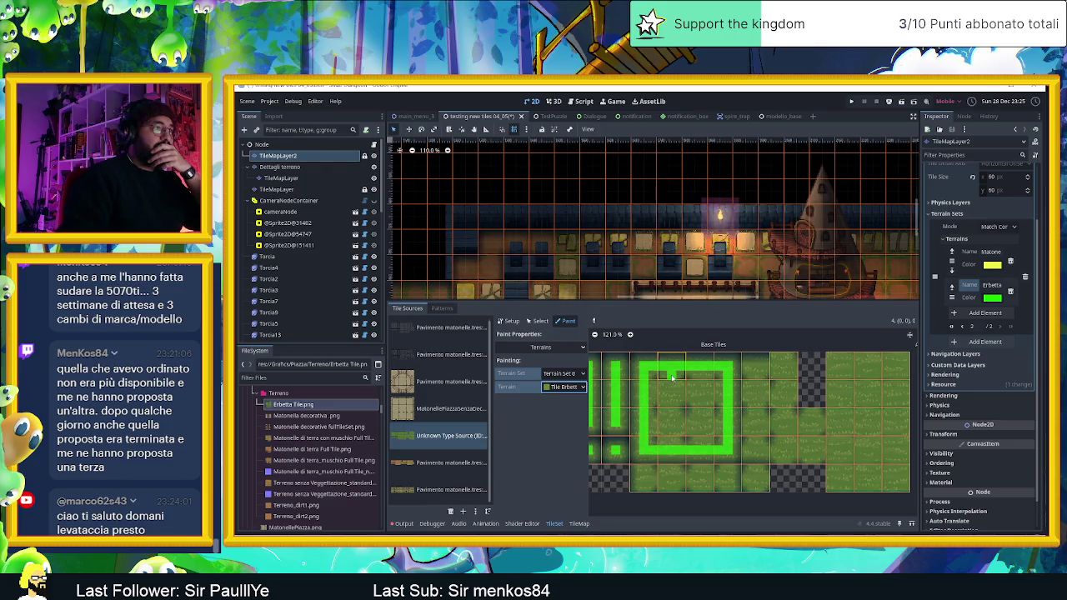
drag(667, 373, 672, 388)
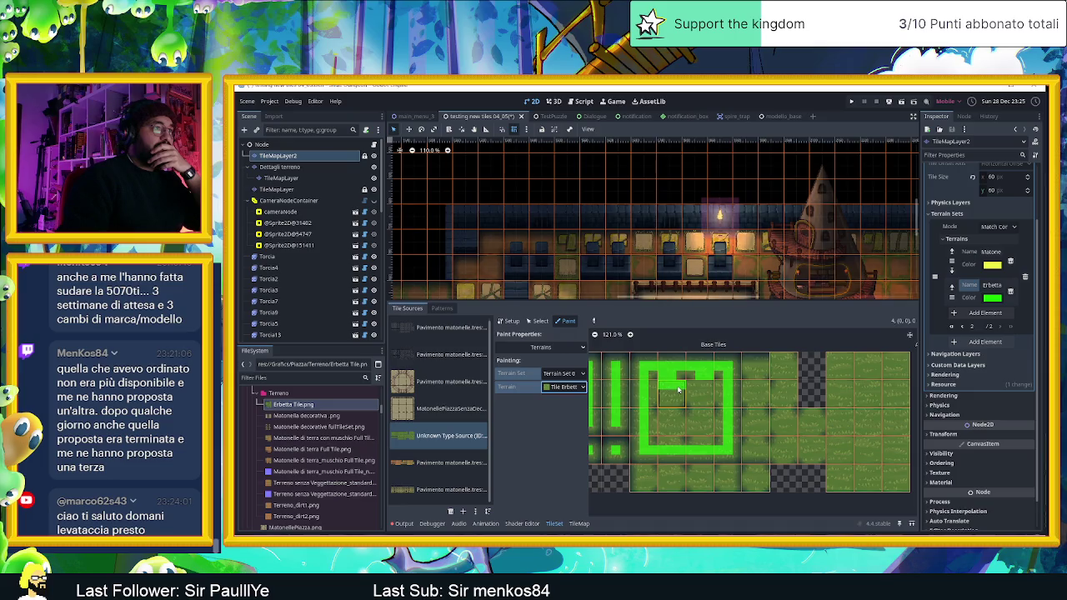
- Fill the remaining Erbetta bits inside the green ring, leaving small notched gaps
scroll(682, 399, up, 4)
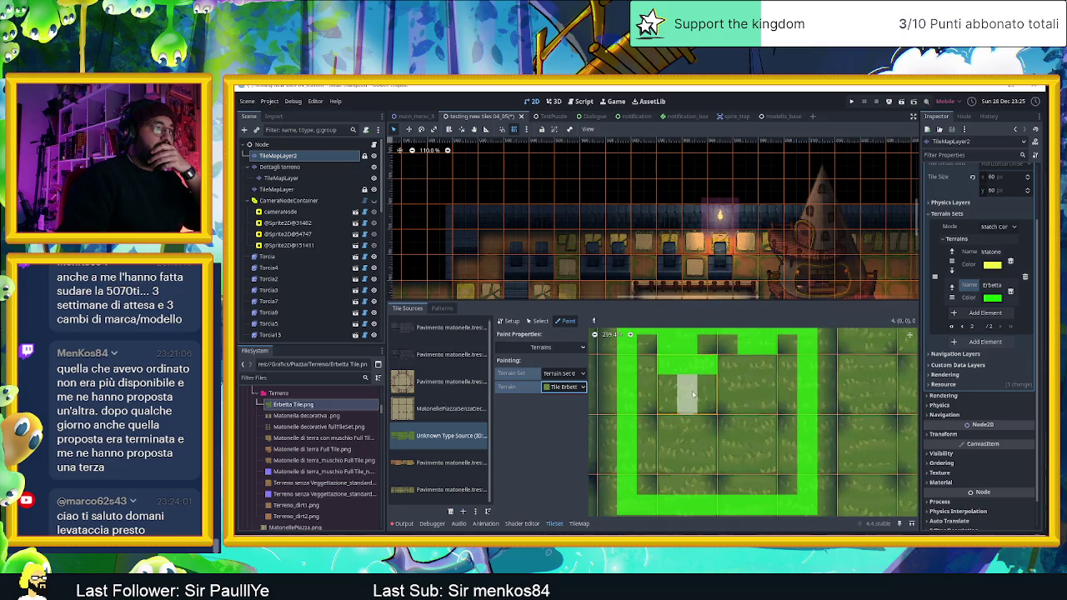
click(648, 386)
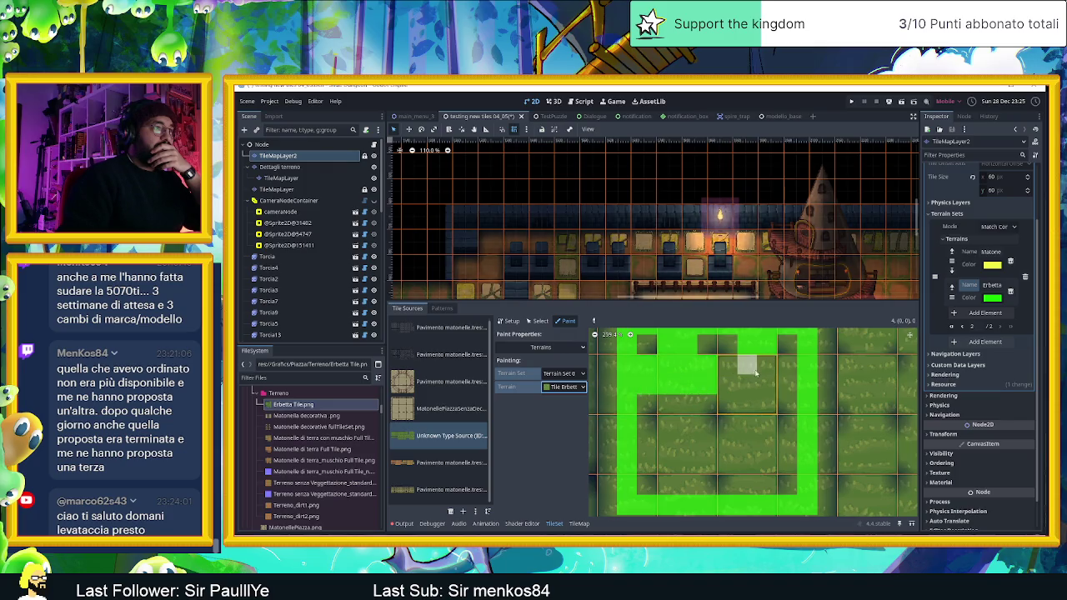
mouse_move(747, 383)
mouse_down()
mouse_move(727, 383)
mouse_move(767, 384)
mouse_up()
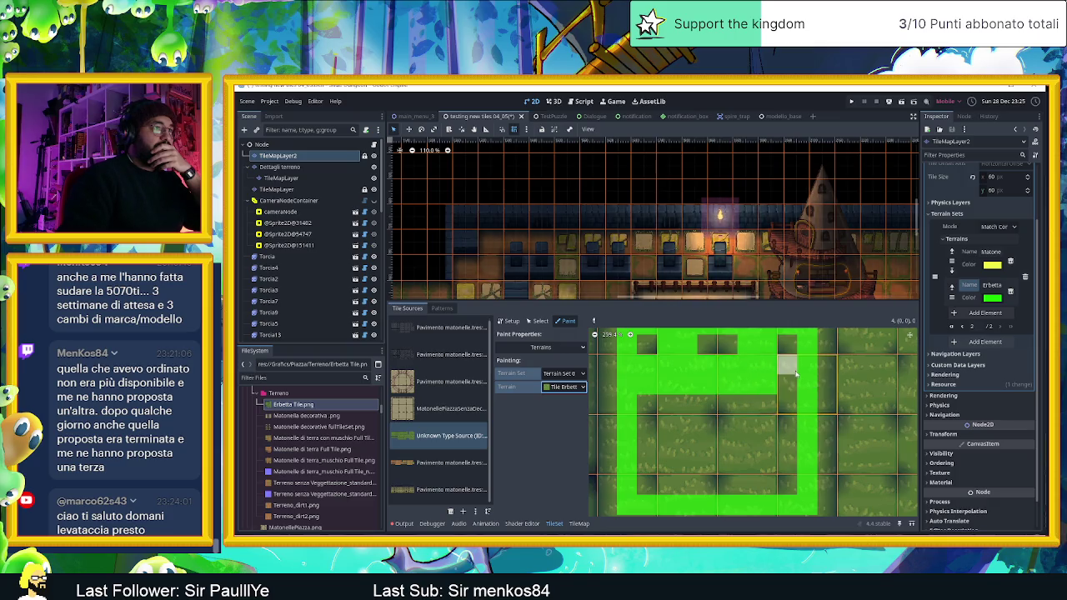
drag(767, 405, 747, 405)
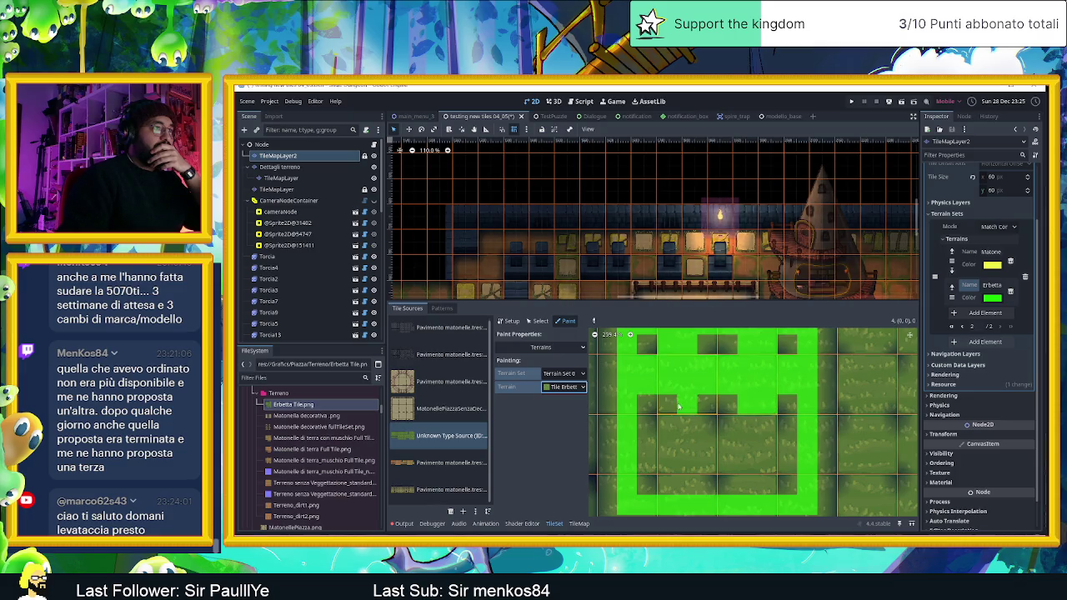
scroll(662, 409, down, 1)
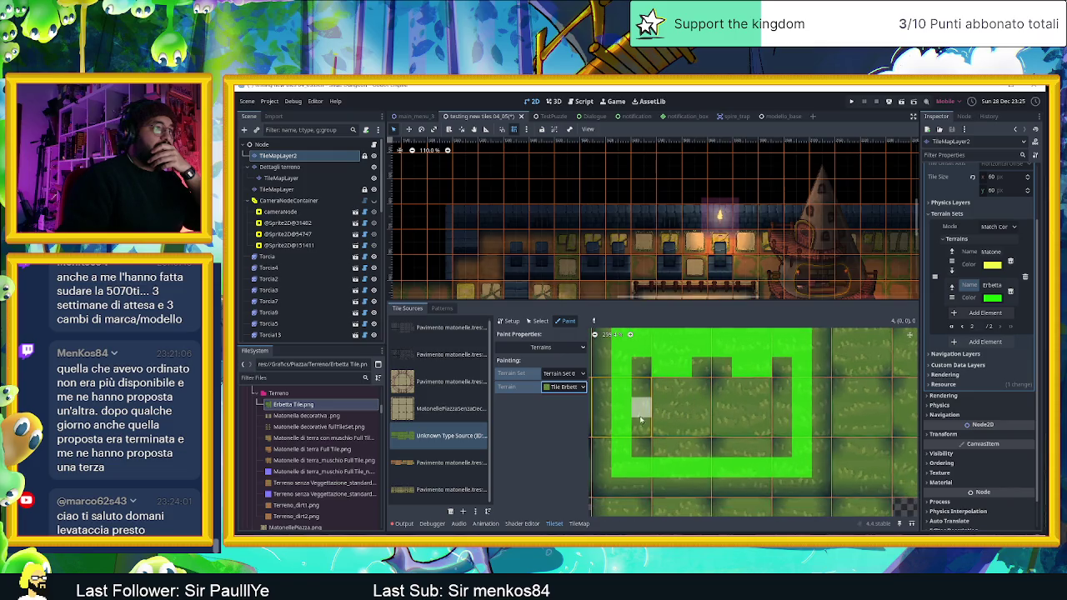
click(641, 414)
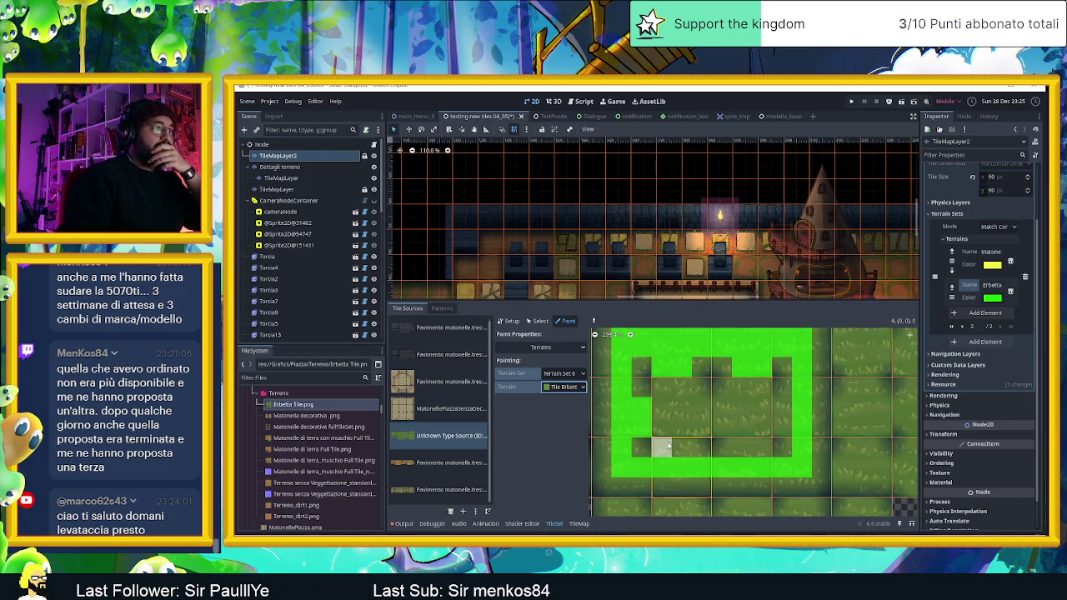
click(662, 448)
drag(682, 448, 760, 448)
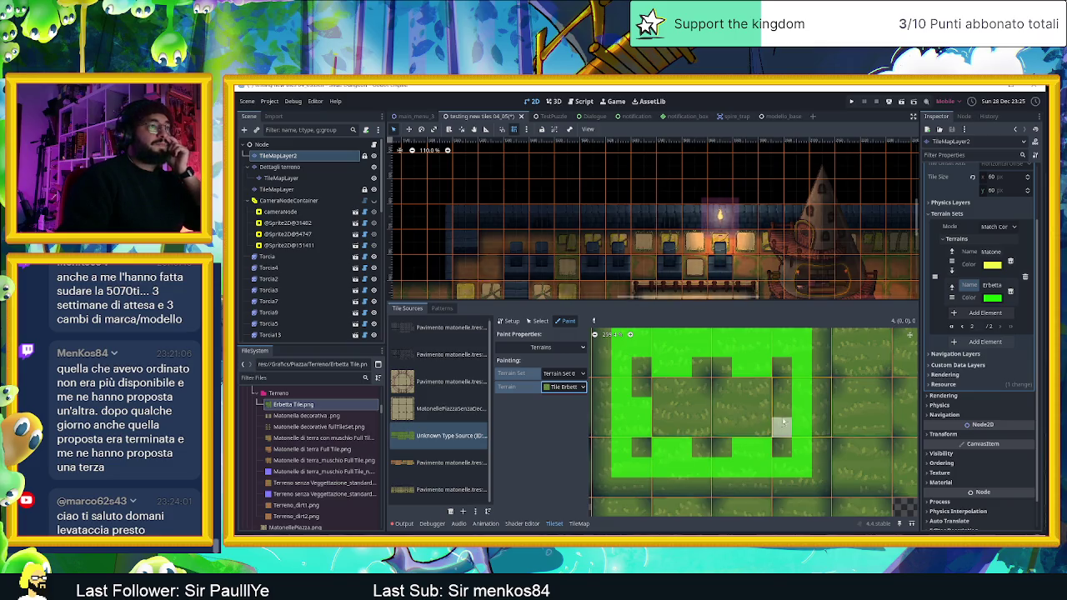
mouse_move(780, 413)
mouse_down()
mouse_move(762, 427)
mouse_move(722, 427)
mouse_move(739, 388)
mouse_move(702, 408)
mouse_move(705, 424)
mouse_move(666, 408)
mouse_move(670, 398)
mouse_up()
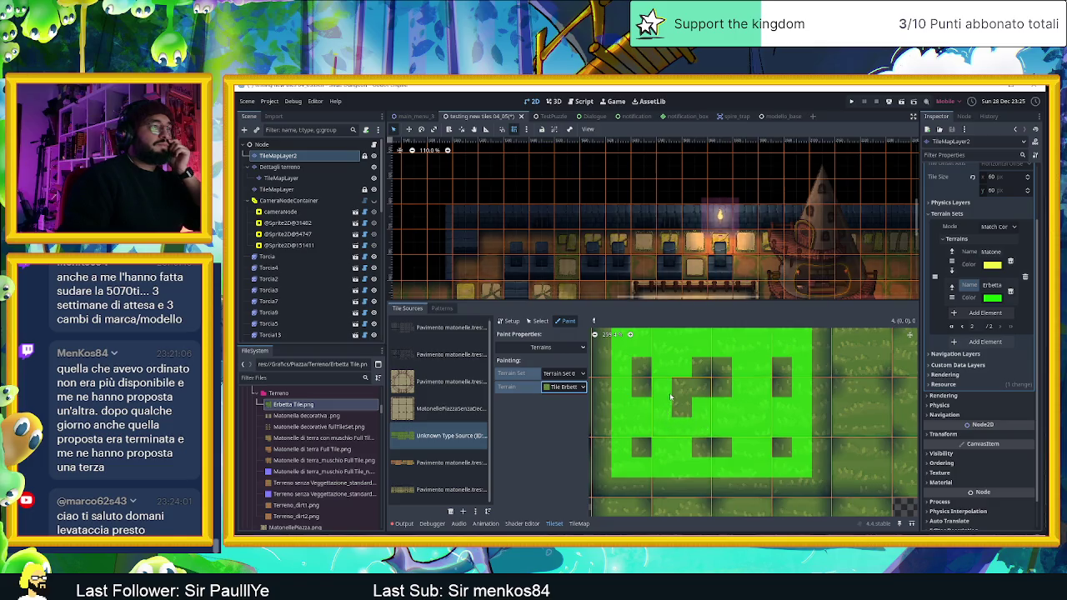
- Paint a vertical Erbetta bar on one tile and the second tile's right-side bits
scroll(683, 407, down, 5)
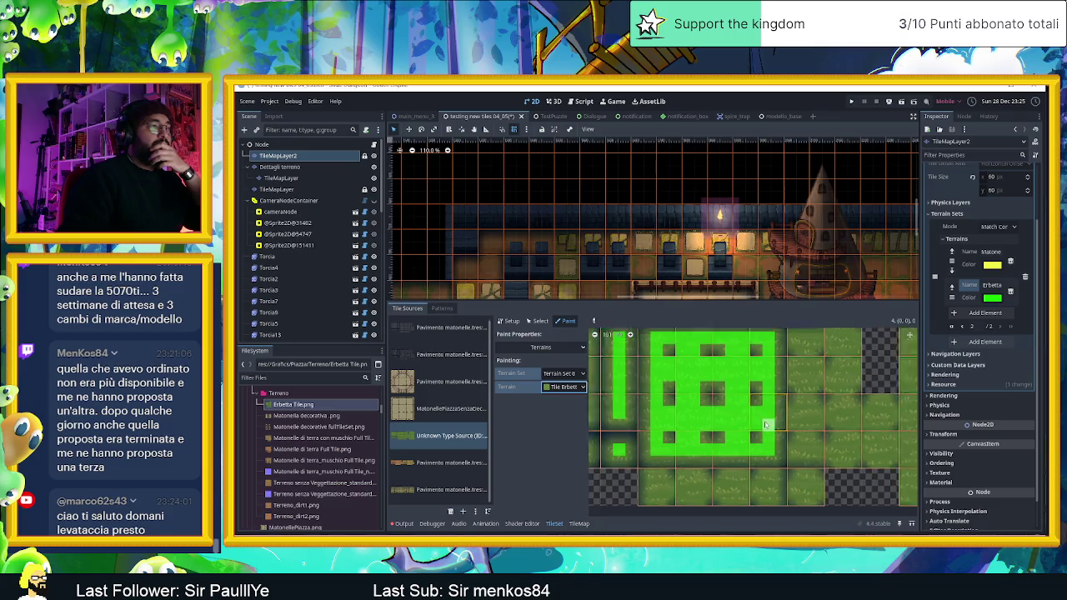
scroll(666, 415, up, 3)
mouse_move(667, 401)
mouse_down()
mouse_move(669, 416)
mouse_move(714, 403)
mouse_up()
click(731, 395)
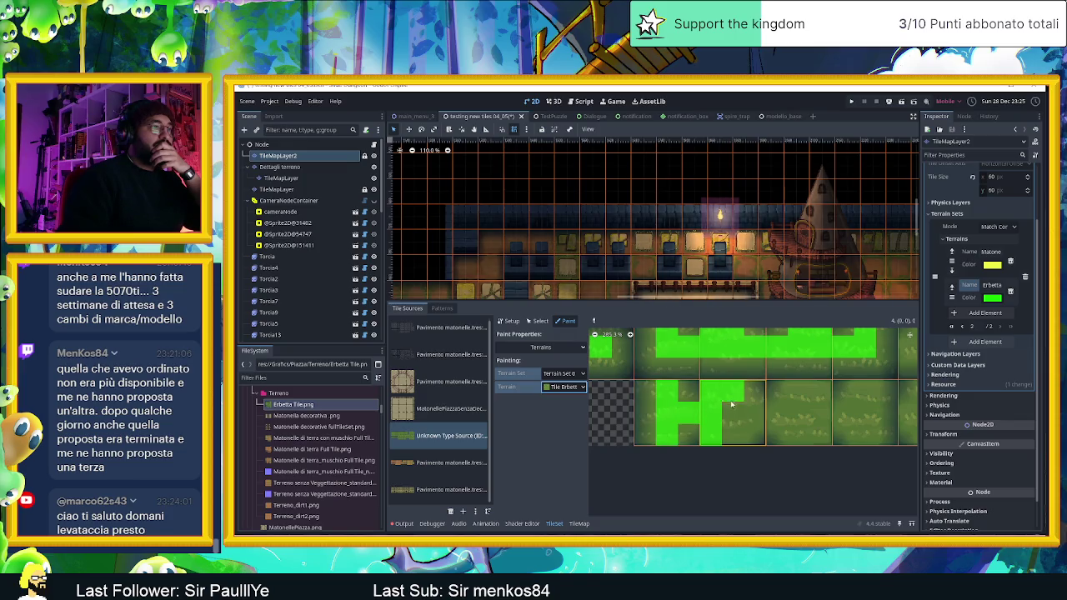
scroll(733, 419, right, 2)
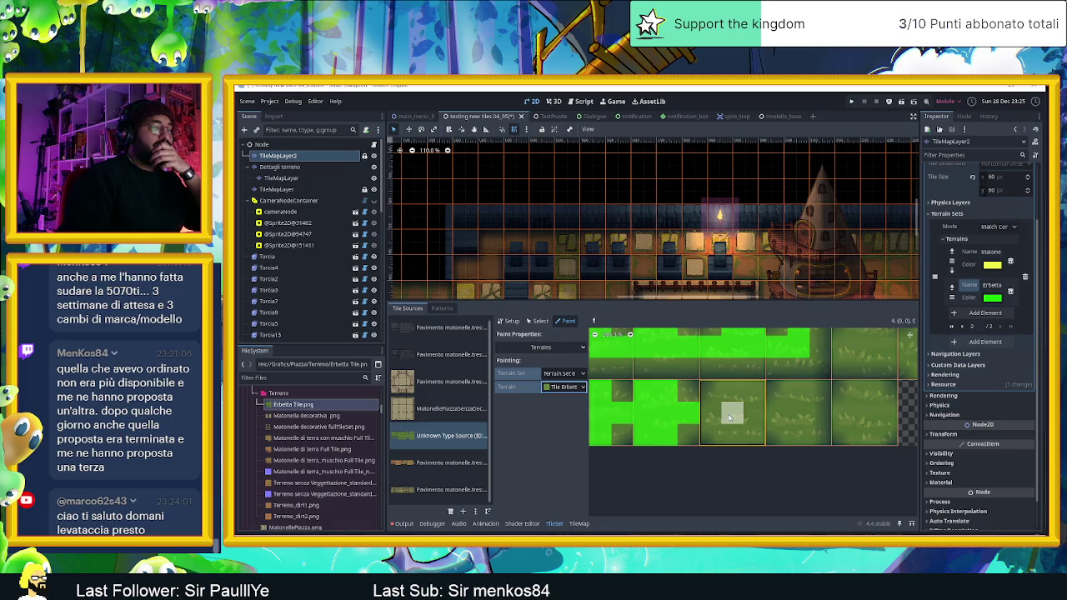
click(725, 397)
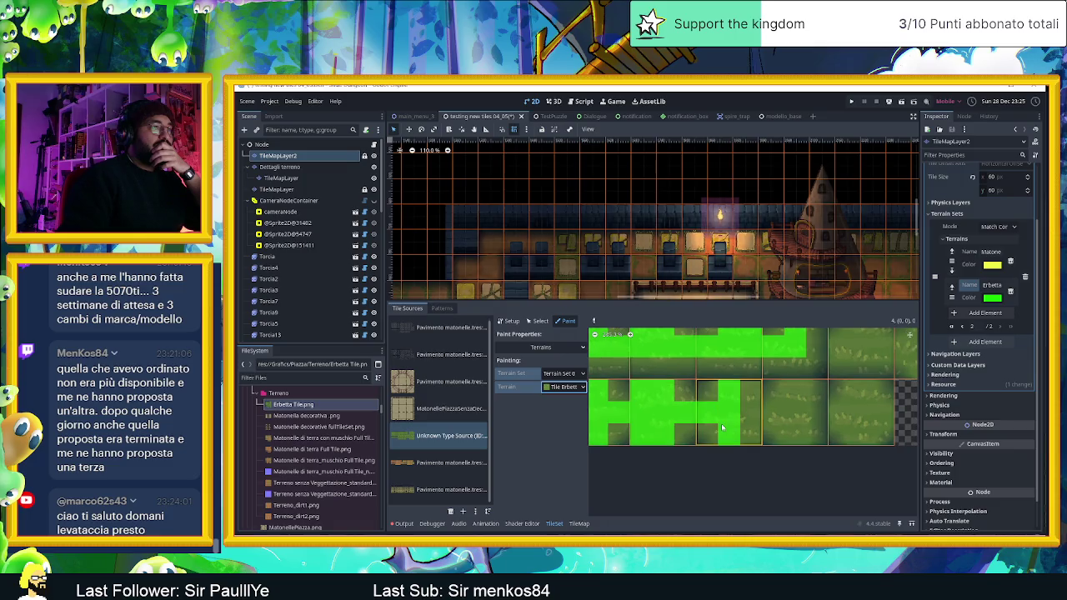
mouse_move(749, 392)
mouse_down()
mouse_move(747, 425)
mouse_move(775, 392)
mouse_move(796, 390)
mouse_move(796, 436)
mouse_up()
- Paint the next tiles' middle rows and top-centre bit with Erbetta terrain
scroll(840, 421, right, 3)
click(732, 427)
click(764, 427)
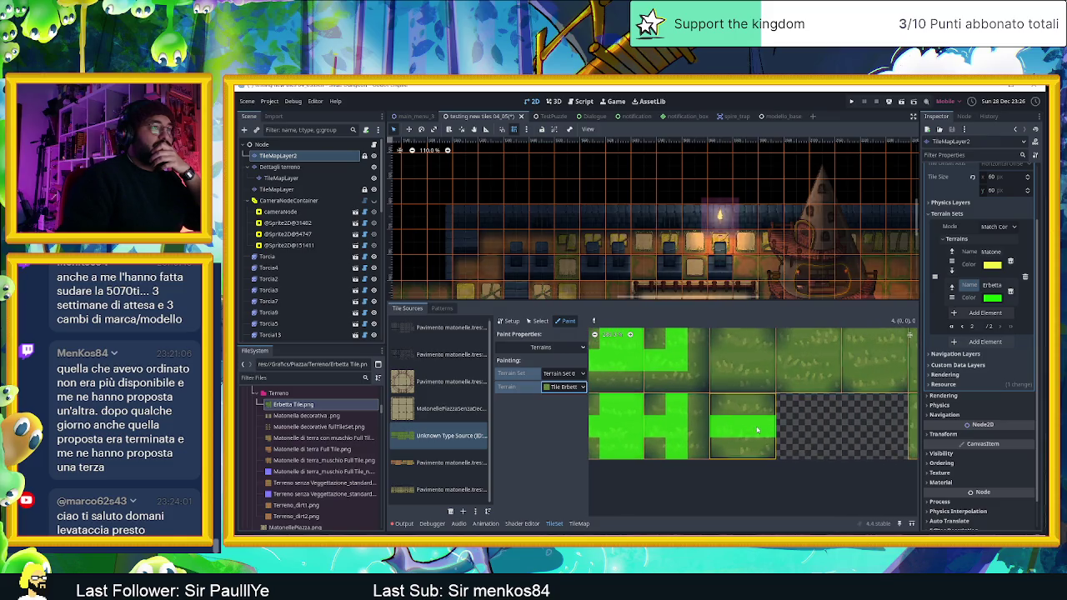
scroll(744, 435, up, 2)
scroll(739, 432, right, 1)
scroll(725, 430, down, 1)
scroll(667, 440, right, 1)
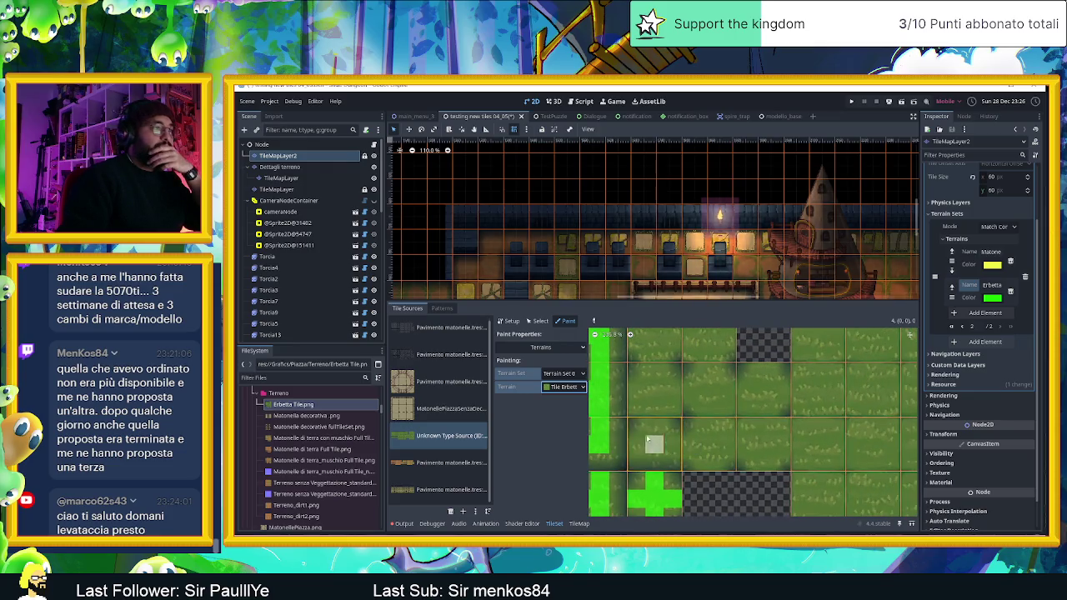
drag(644, 446, 721, 445)
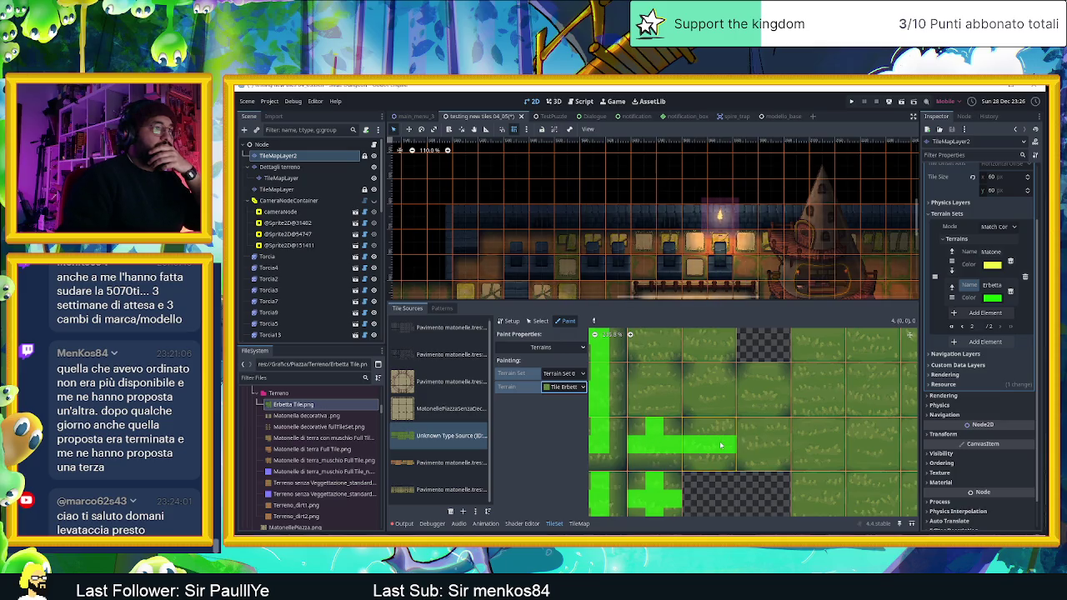
click(710, 424)
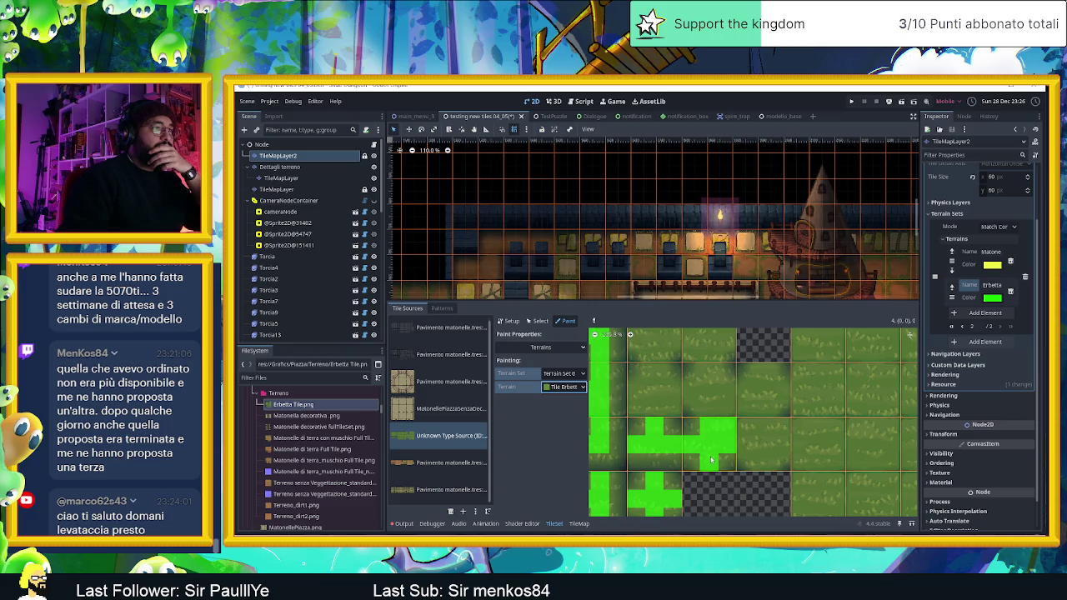
- Paint a tile's centre column, top and right bits, plus the grass tile's bottom bits
click(764, 463)
click(764, 445)
click(764, 427)
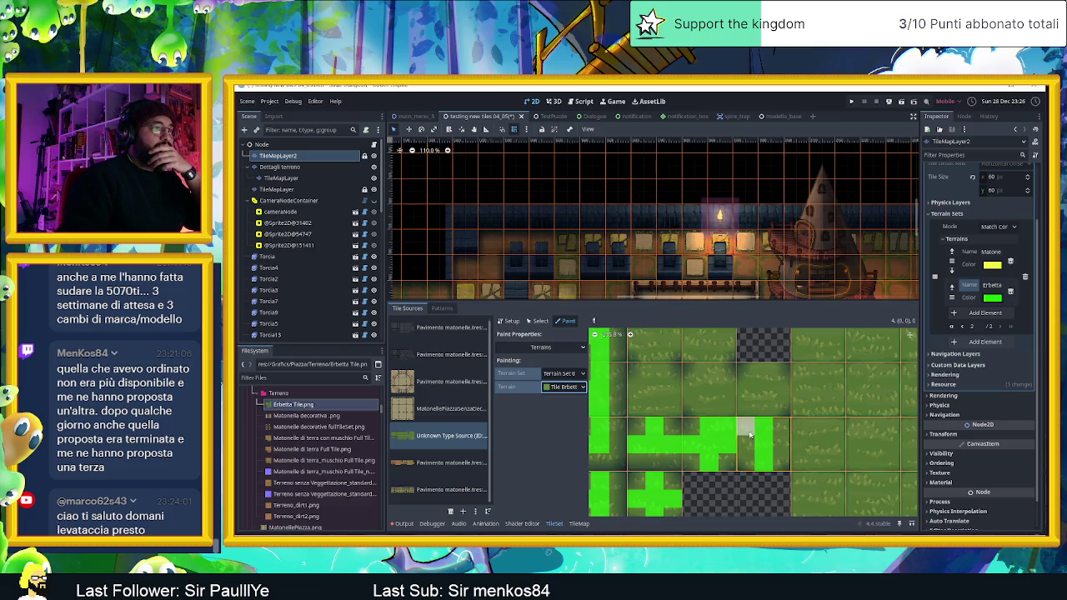
click(752, 447)
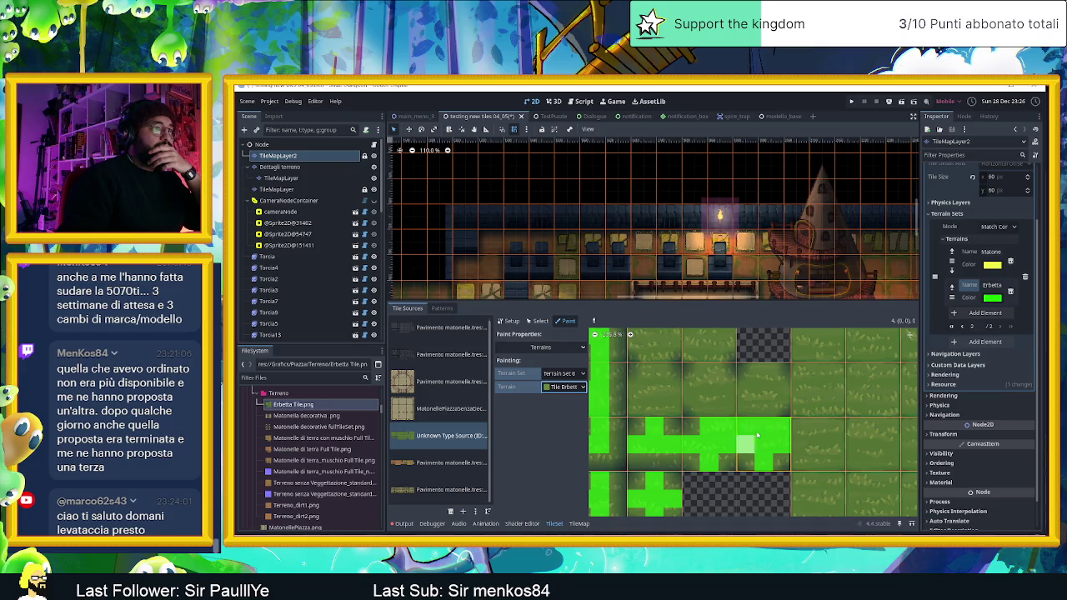
mouse_move(764, 383)
mouse_down()
mouse_move(778, 401)
mouse_move(698, 388)
mouse_move(709, 371)
mouse_move(709, 399)
mouse_up()
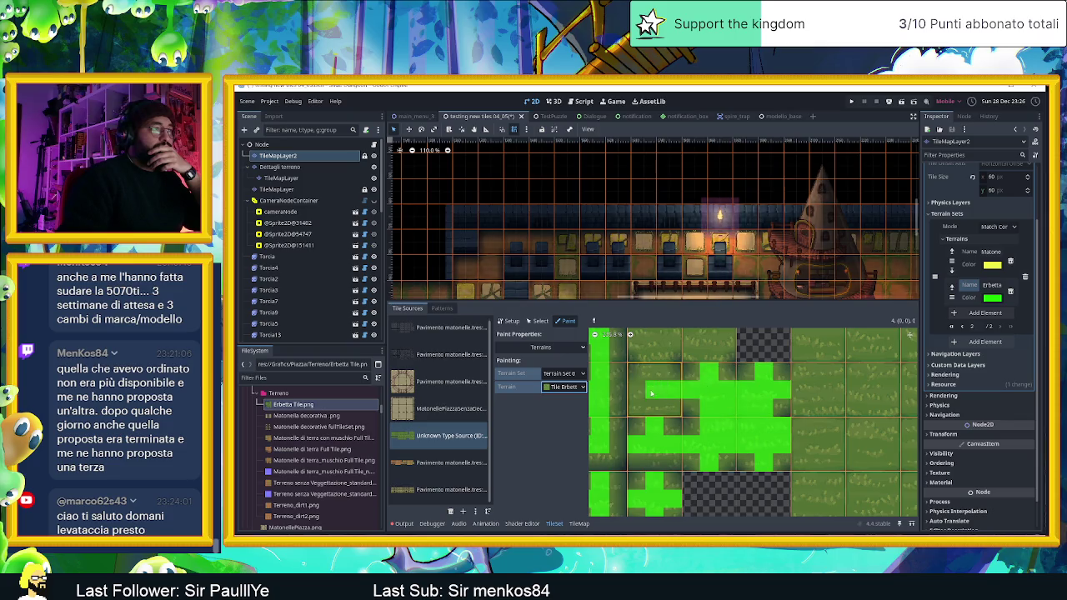
drag(643, 406, 672, 408)
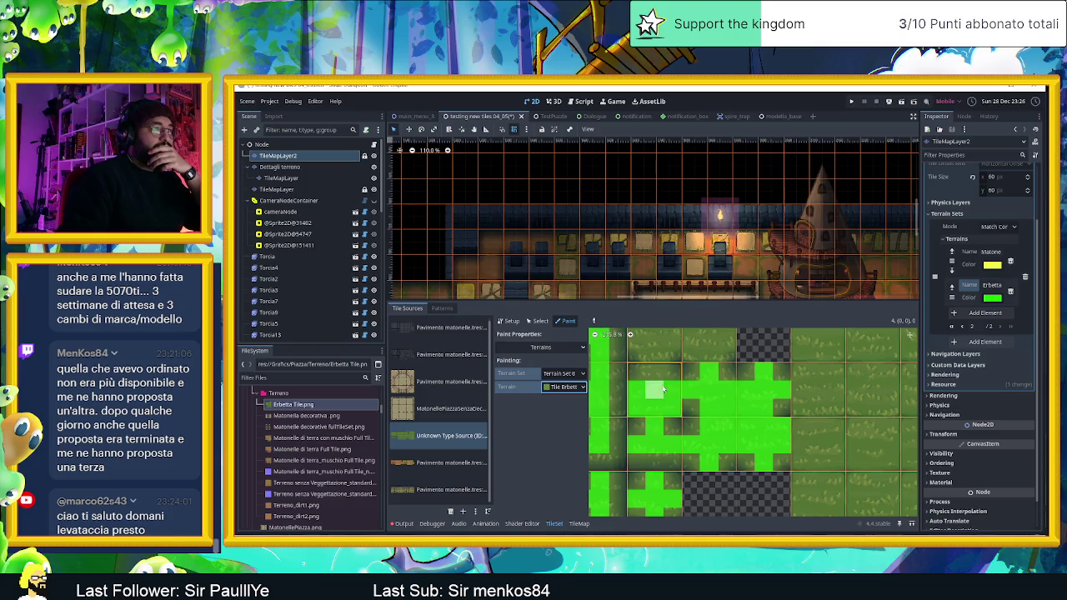
scroll(664, 377, up, 3)
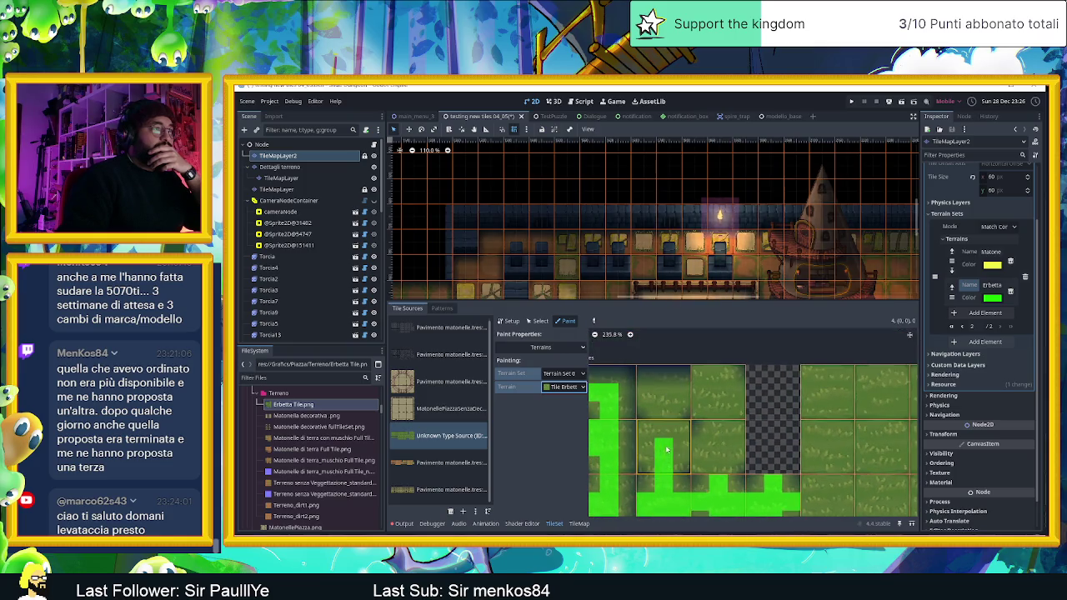
- Extend Erbetta grass peering bits to more atlas tiles, including a tile's top-right bit
mouse_move(669, 436)
mouse_down()
mouse_move(679, 446)
mouse_move(646, 446)
mouse_move(680, 427)
mouse_move(645, 397)
mouse_move(678, 401)
mouse_move(698, 387)
mouse_move(705, 403)
mouse_move(736, 409)
mouse_move(717, 386)
mouse_up()
scroll(716, 386, down, 3)
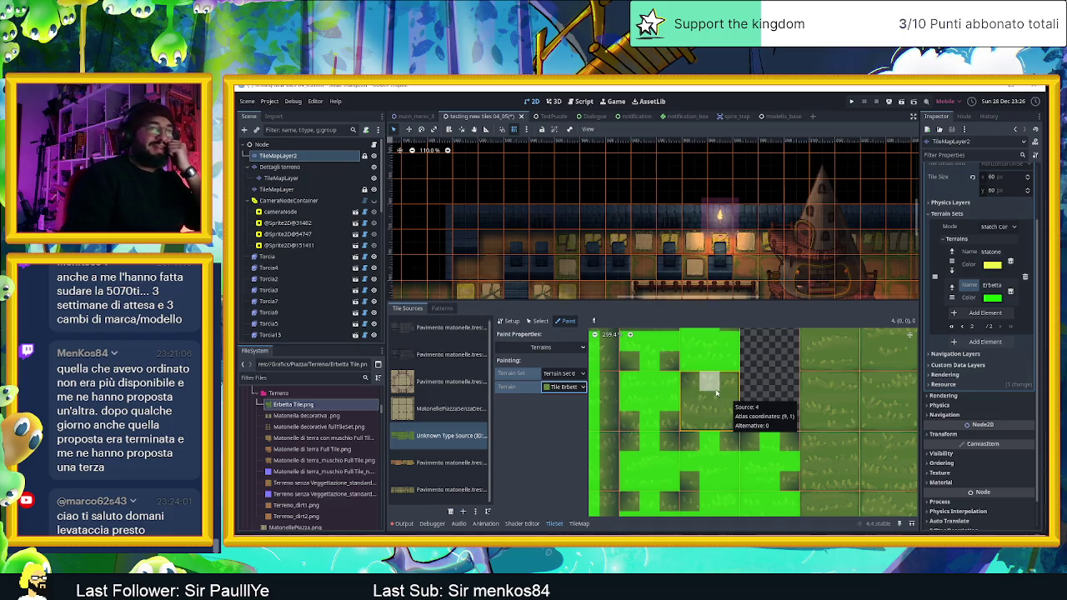
click(731, 381)
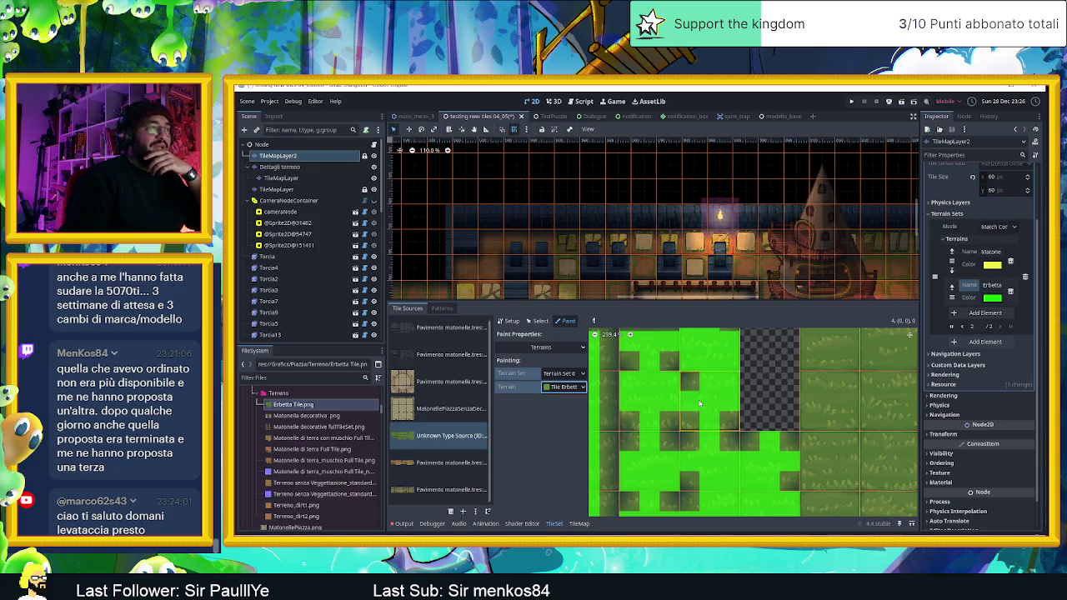
scroll(726, 404, up, 2)
scroll(742, 404, down, 5)
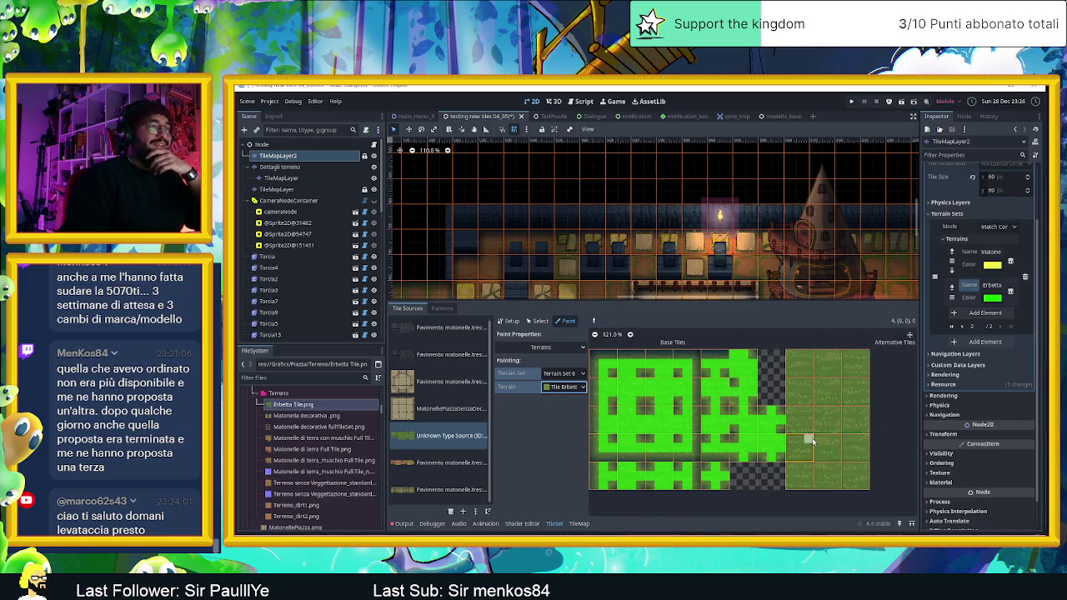
scroll(813, 442, down, 2)
scroll(776, 445, up, 2)
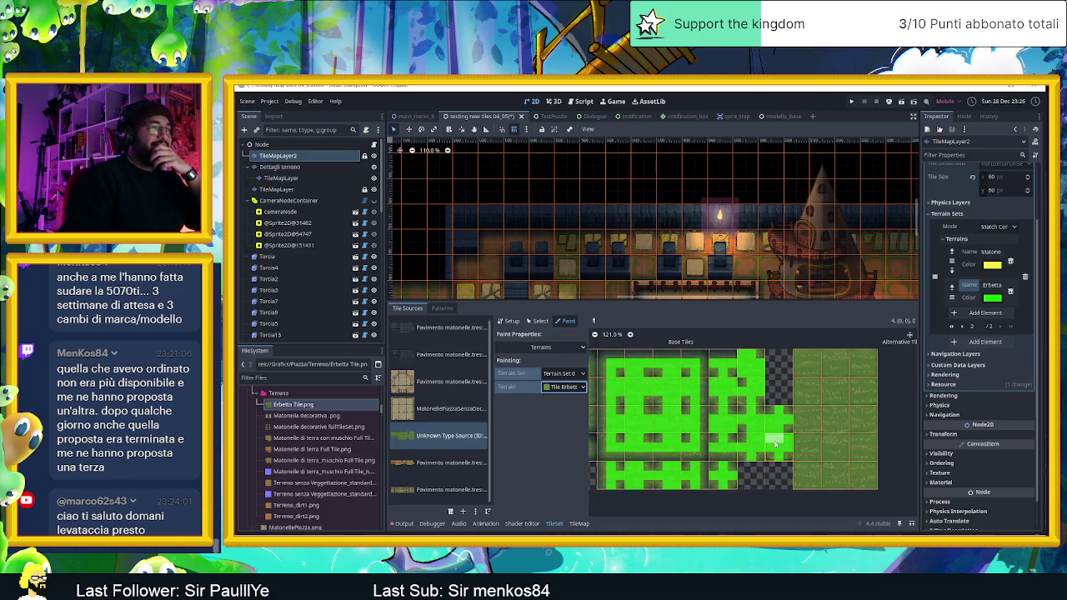
scroll(825, 418, down, 4)
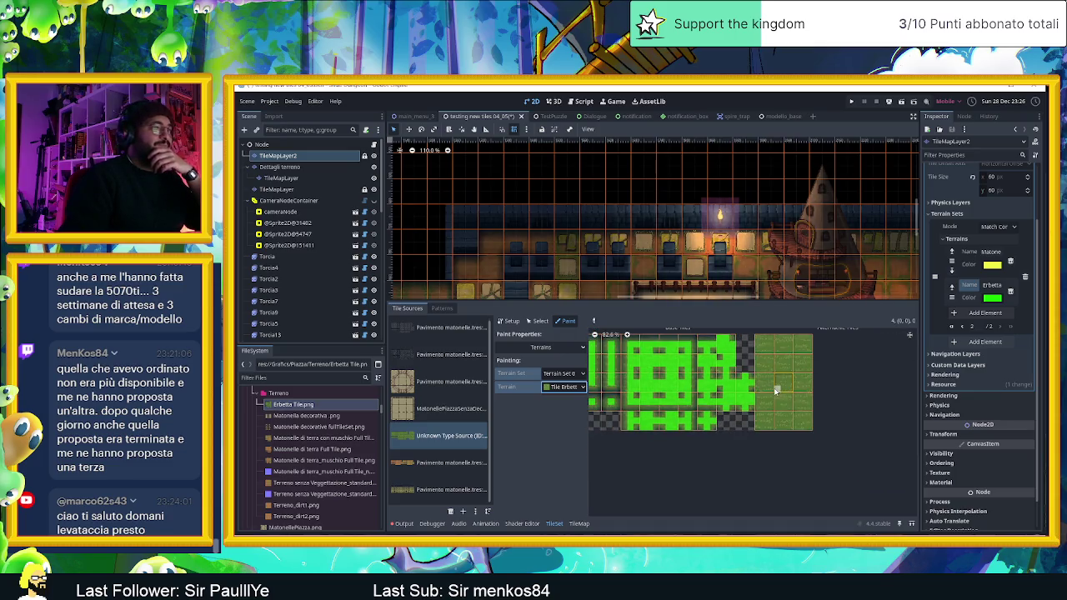
scroll(757, 392, up, 10)
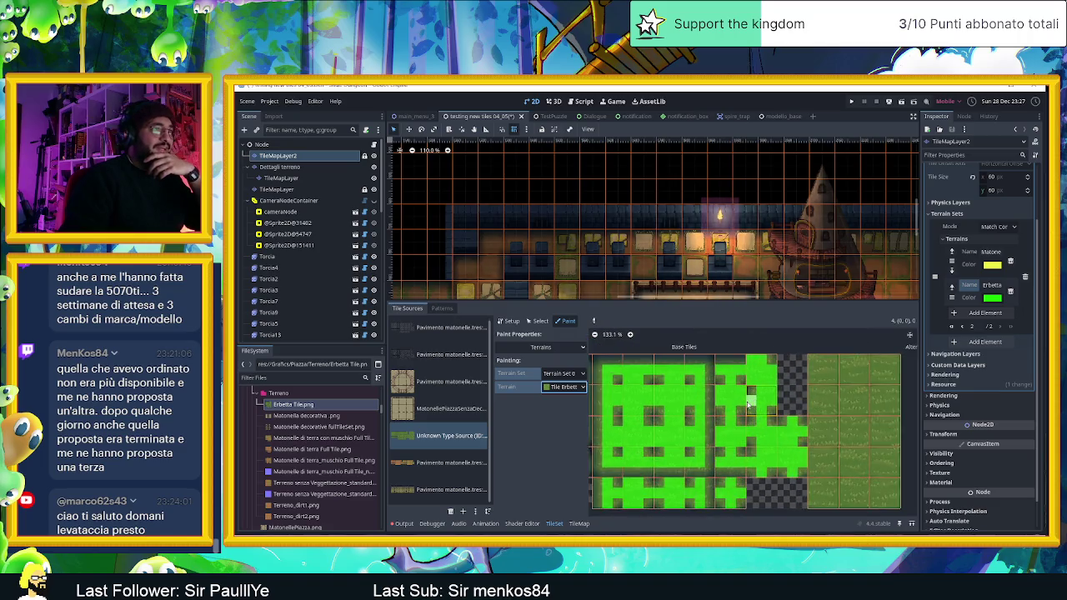
scroll(784, 439, down, 4)
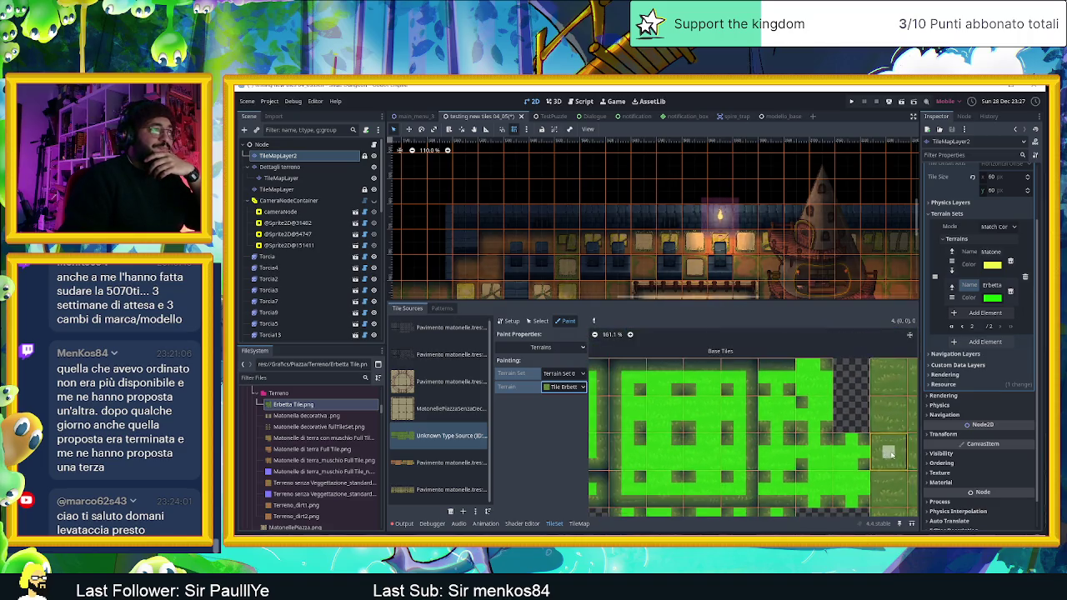
scroll(735, 391, down, 2)
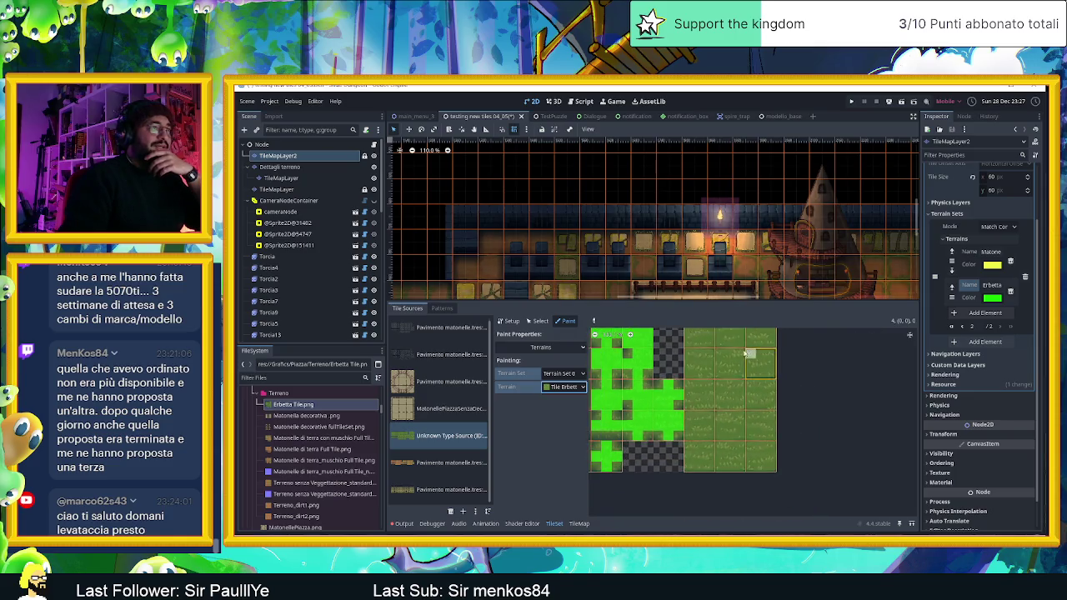
- Paint Erbetta terrain over the atlas's top row and right-hand tiles, then return to the TileMap editor
mouse_move(729, 351)
mouse_down()
mouse_move(786, 362)
mouse_move(700, 363)
mouse_move(765, 375)
mouse_move(707, 394)
mouse_move(697, 426)
mouse_move(707, 479)
mouse_move(700, 444)
mouse_move(691, 485)
mouse_up()
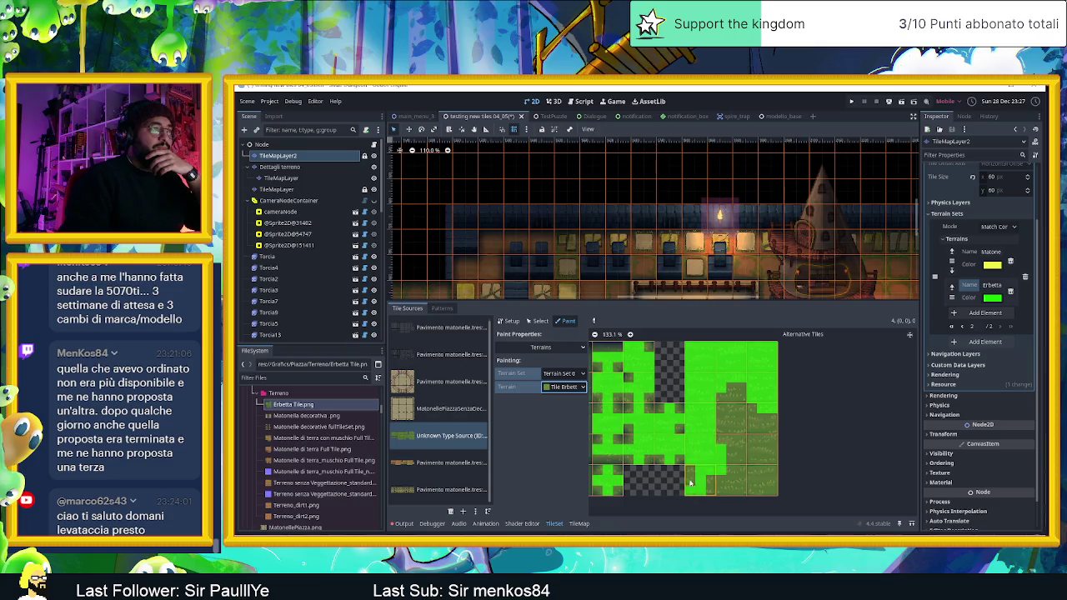
drag(757, 489, 738, 492)
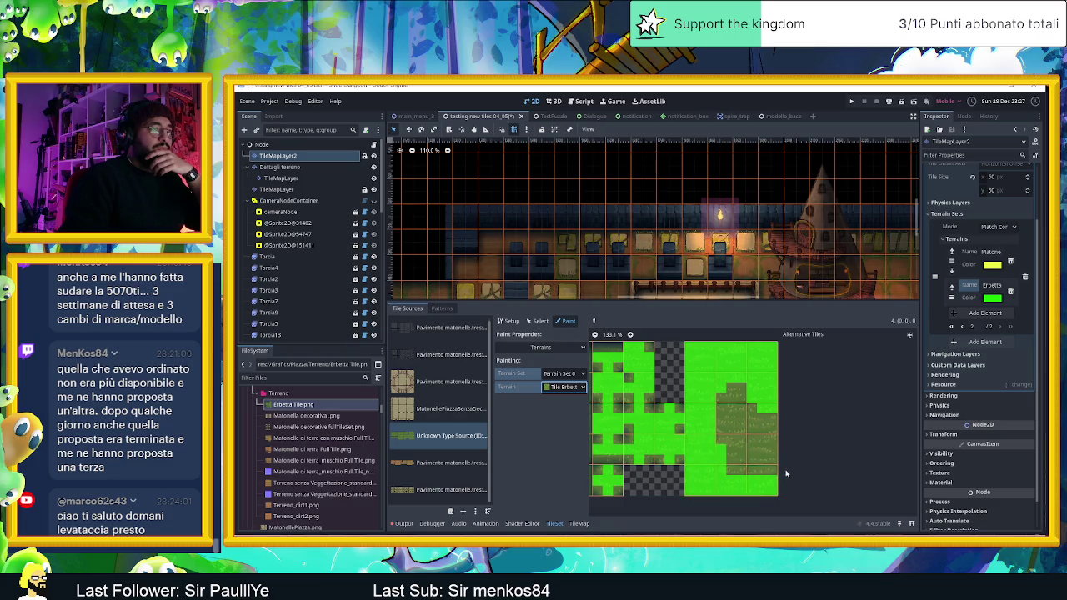
drag(777, 430, 765, 406)
mouse_move(751, 453)
mouse_down()
mouse_move(763, 417)
mouse_move(732, 425)
mouse_move(746, 454)
mouse_move(732, 384)
mouse_move(721, 433)
mouse_move(760, 427)
mouse_up()
scroll(792, 433, down, 5)
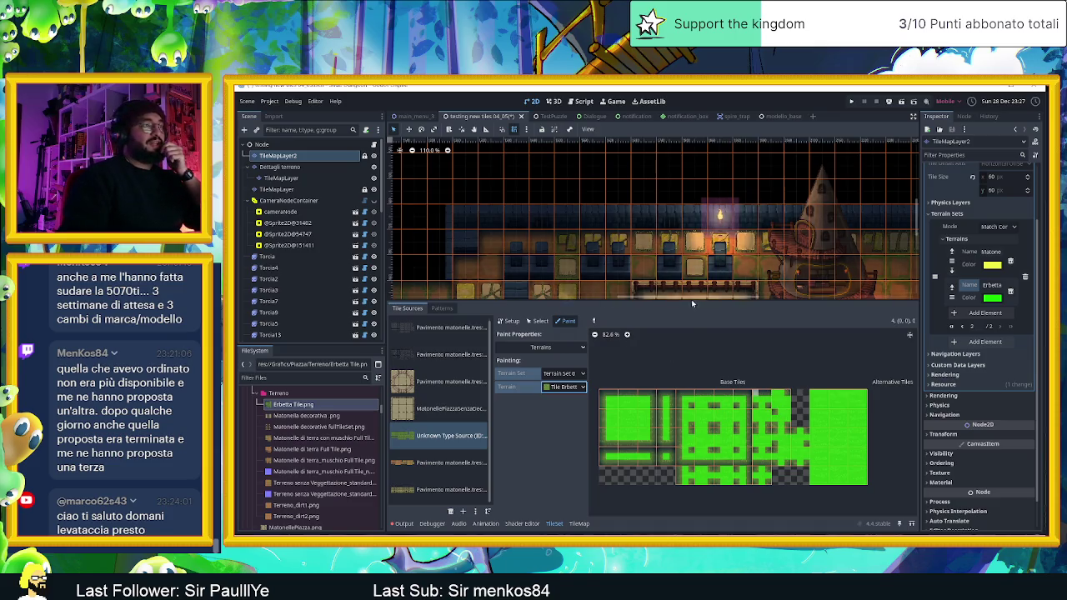
drag(699, 305, 595, 533)
click(580, 523)
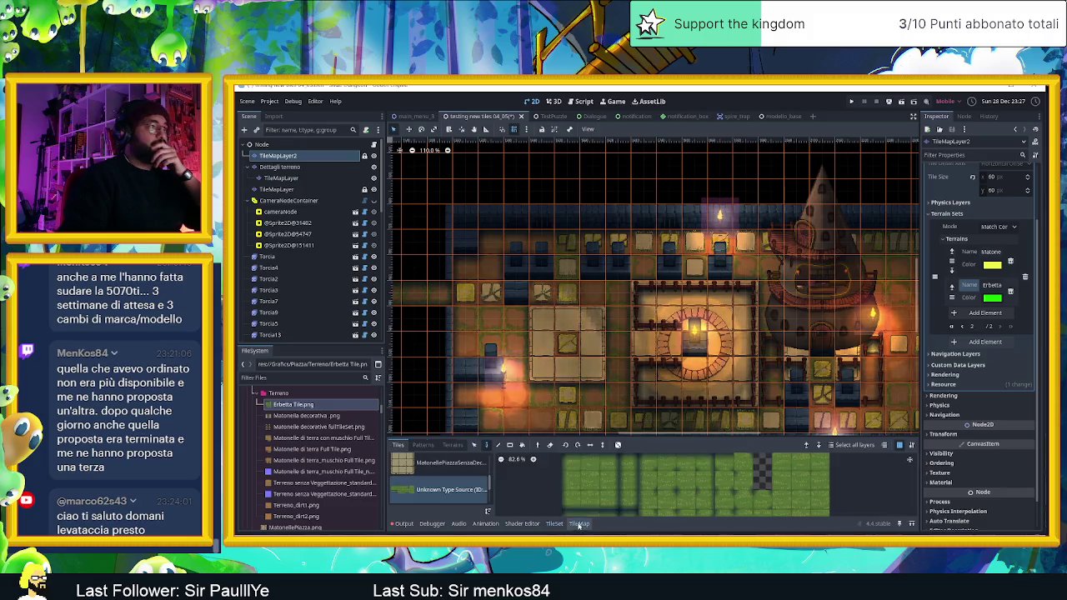
- Select TileMapLayer2 and list Terrain Set 0's paintable terrains, such as Pavimento and Matonelle Piazza
scroll(760, 365, down, 3)
scroll(761, 365, up, 1)
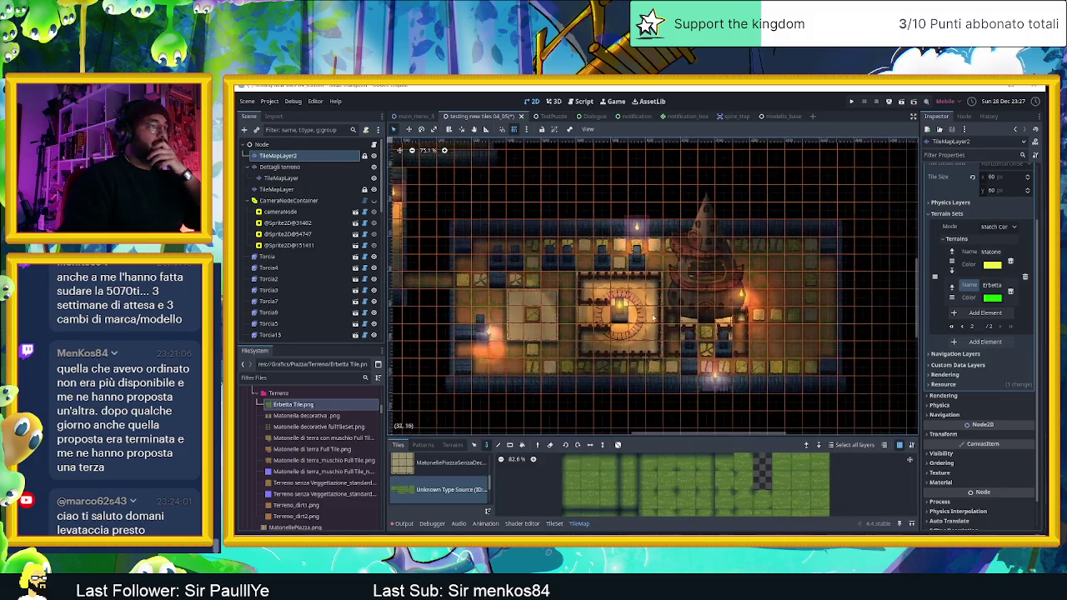
scroll(749, 329, up, 1)
scroll(747, 319, right, 2)
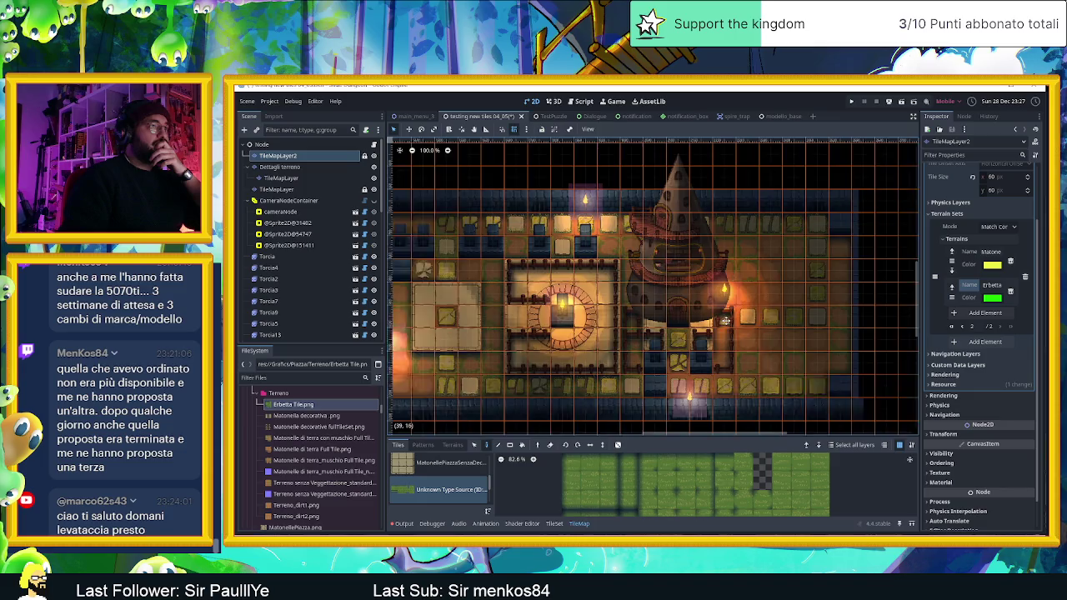
scroll(666, 267, right, 3)
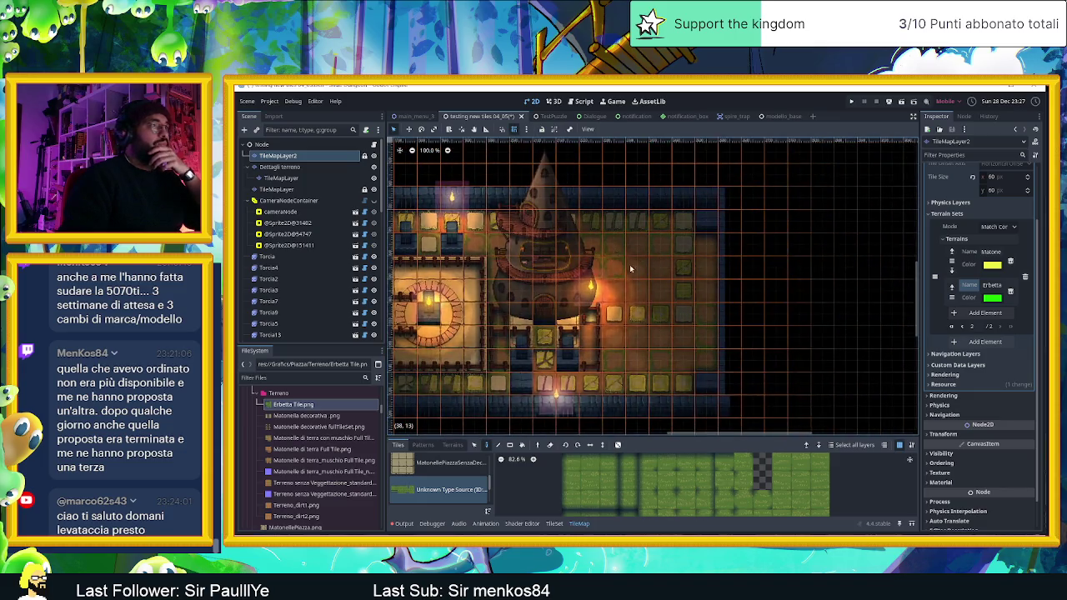
scroll(640, 247, up, 5)
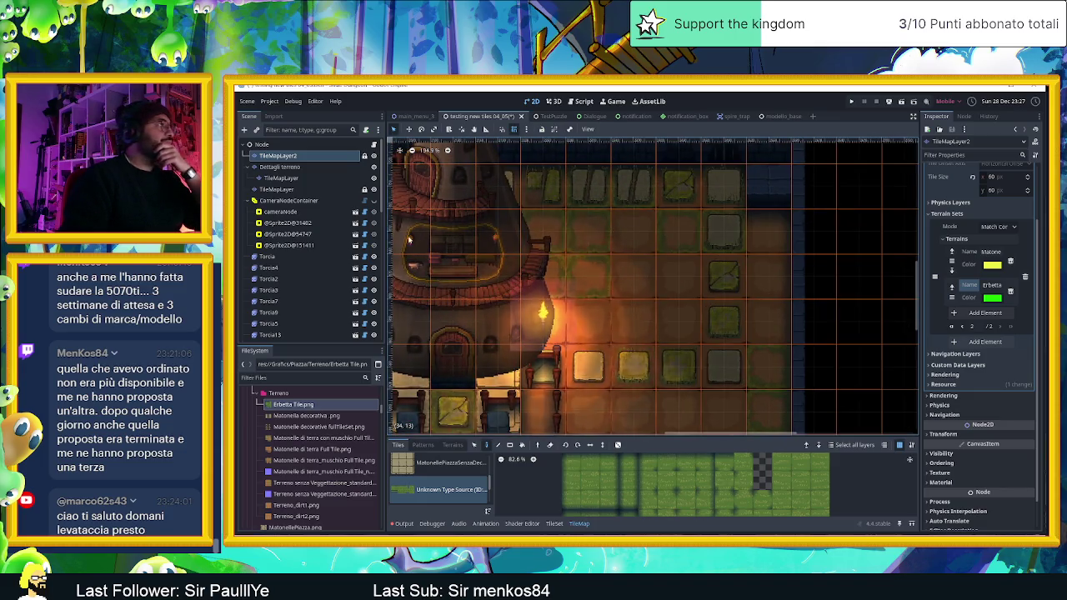
click(310, 167)
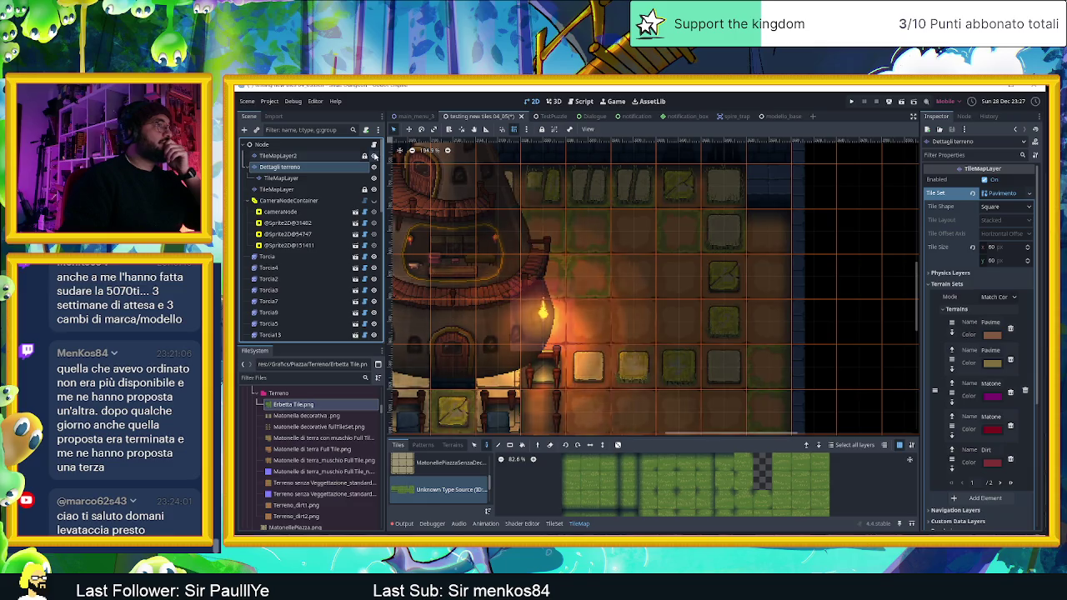
click(350, 156)
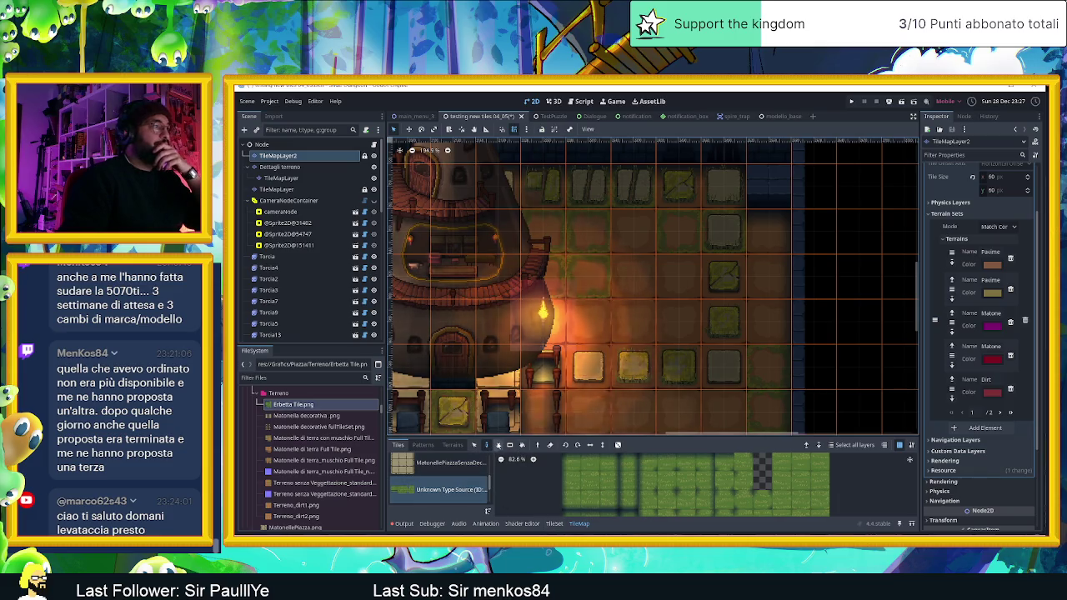
click(454, 445)
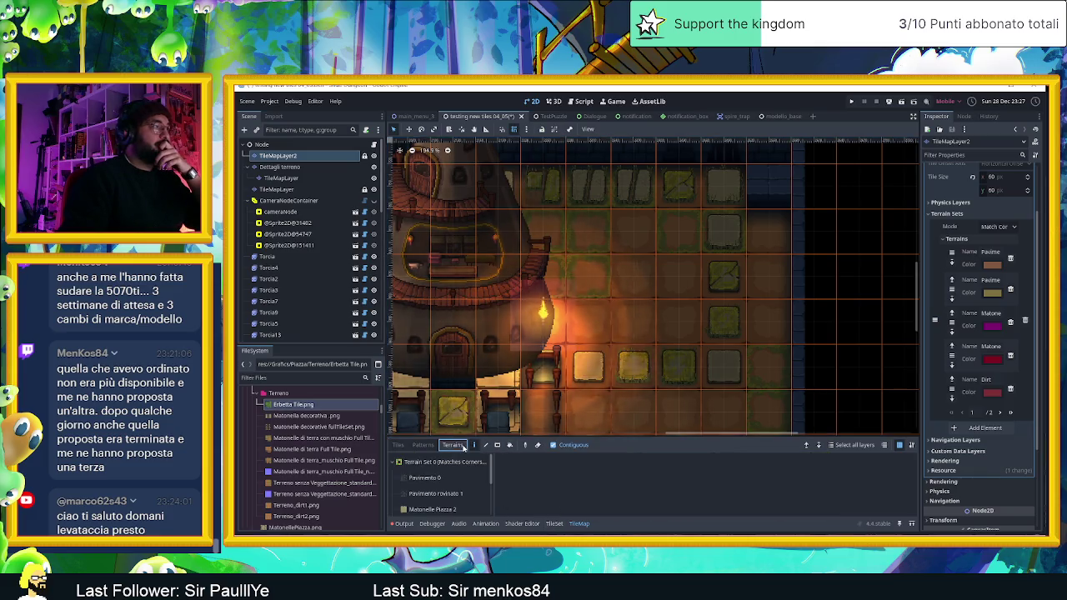
- Choose the Tile Erbetta terrain and paint grass over the dirt cells beside the tower
scroll(446, 488, down, 2)
scroll(450, 505, down, 1)
click(447, 503)
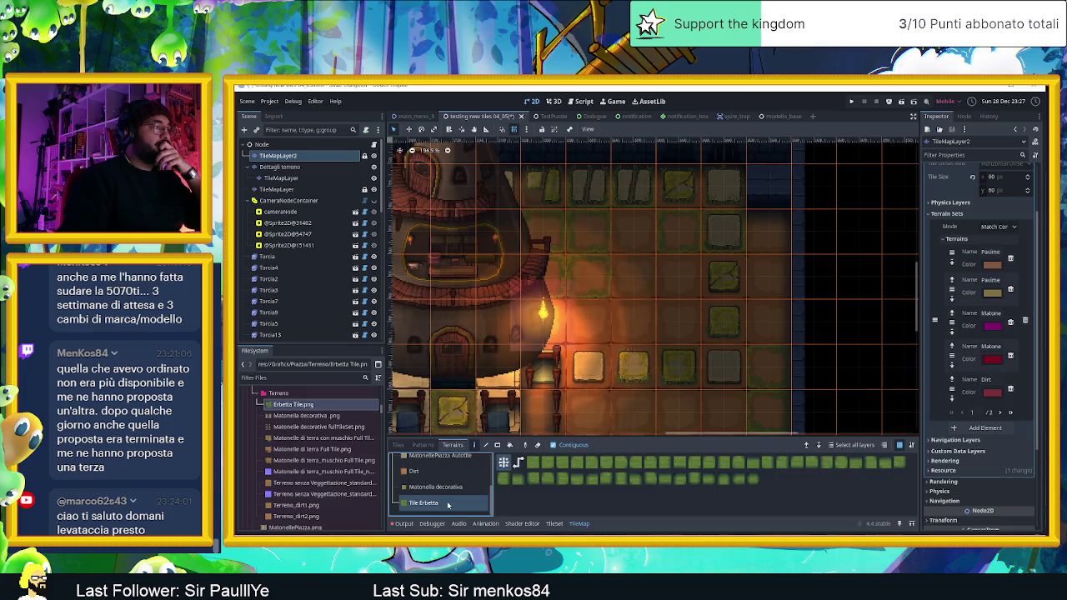
mouse_move(587, 235)
mouse_down()
mouse_move(591, 250)
mouse_move(681, 282)
mouse_move(636, 317)
mouse_move(626, 281)
mouse_move(661, 326)
mouse_up()
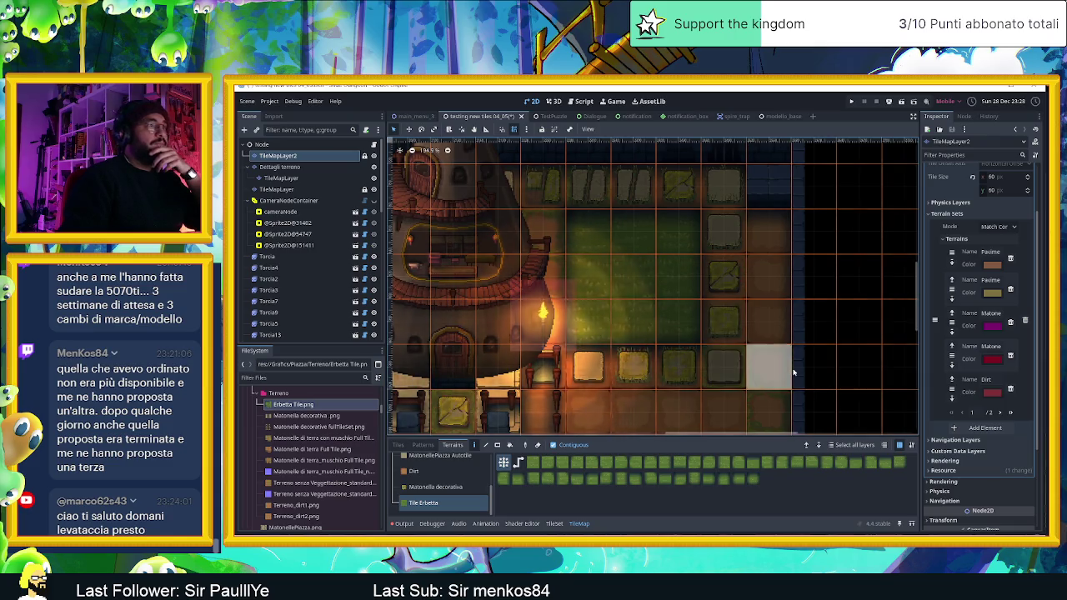
- Move to the courtyard floor, paint one Erbetta grass terrain cell, then show the tile sources list
scroll(774, 378, down, 2)
scroll(774, 379, up, 2)
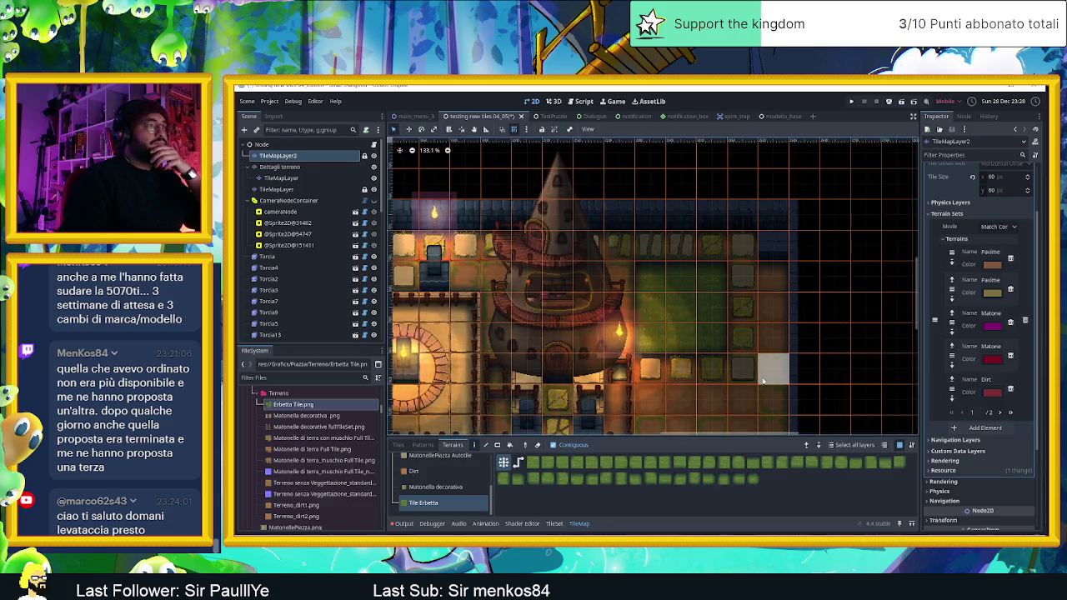
scroll(659, 330, up, 2)
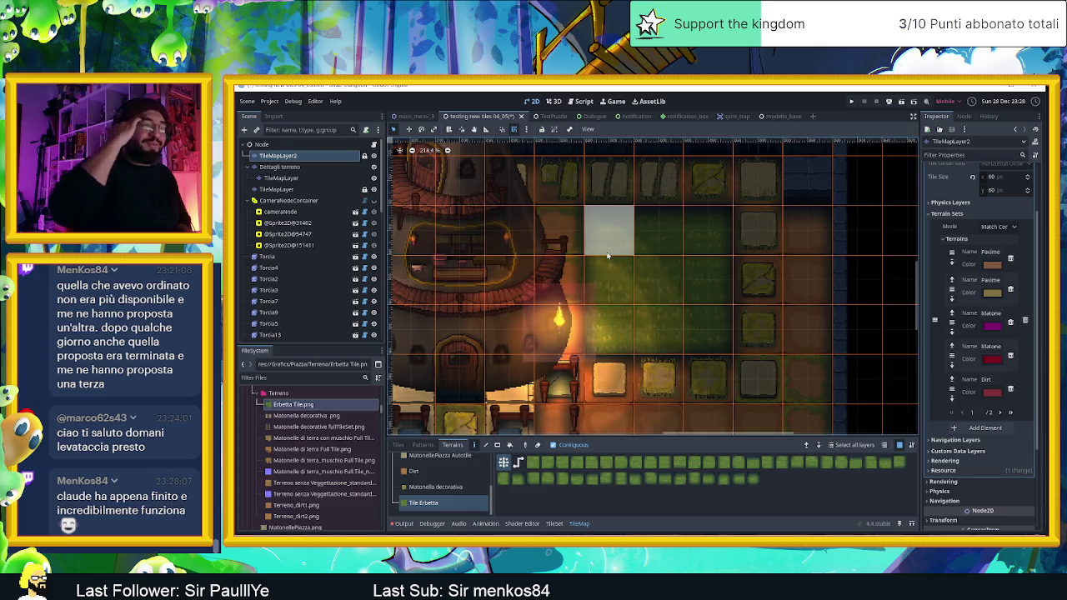
scroll(742, 309, down, 5)
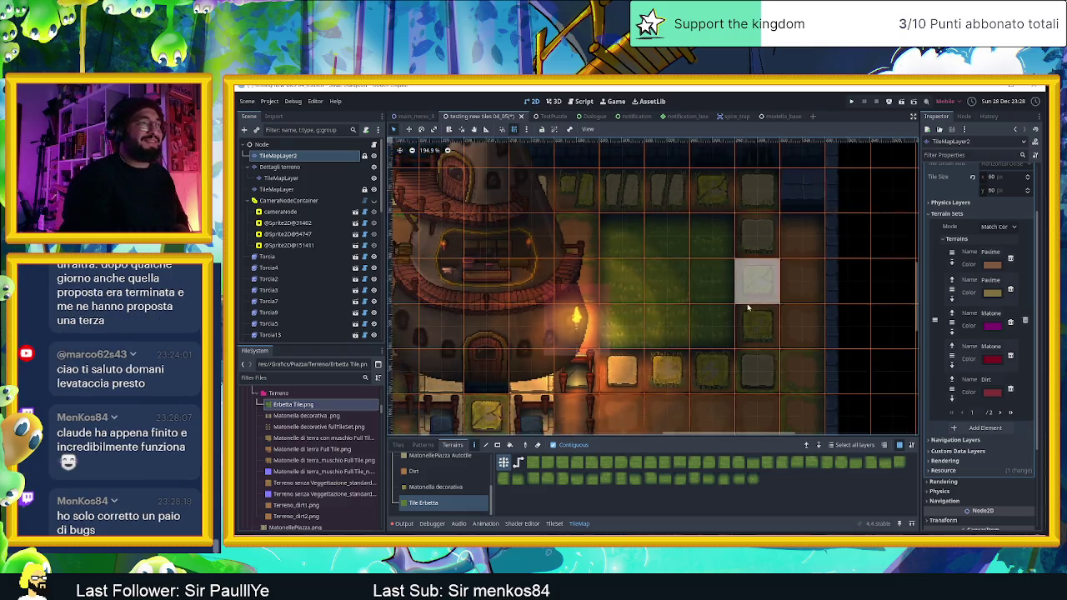
scroll(734, 342, down, 1)
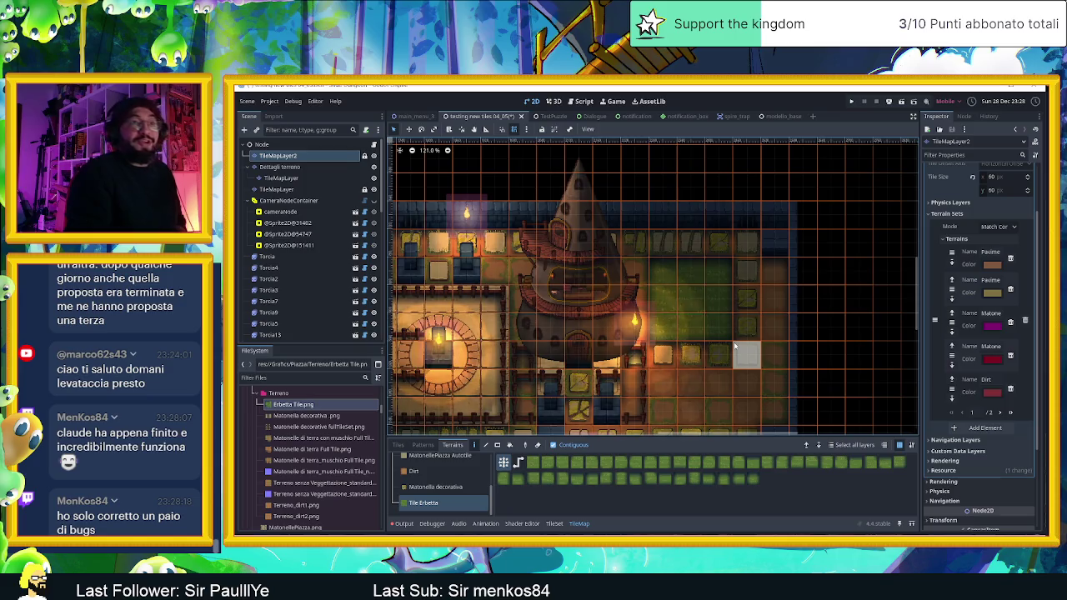
scroll(736, 346, down, 2)
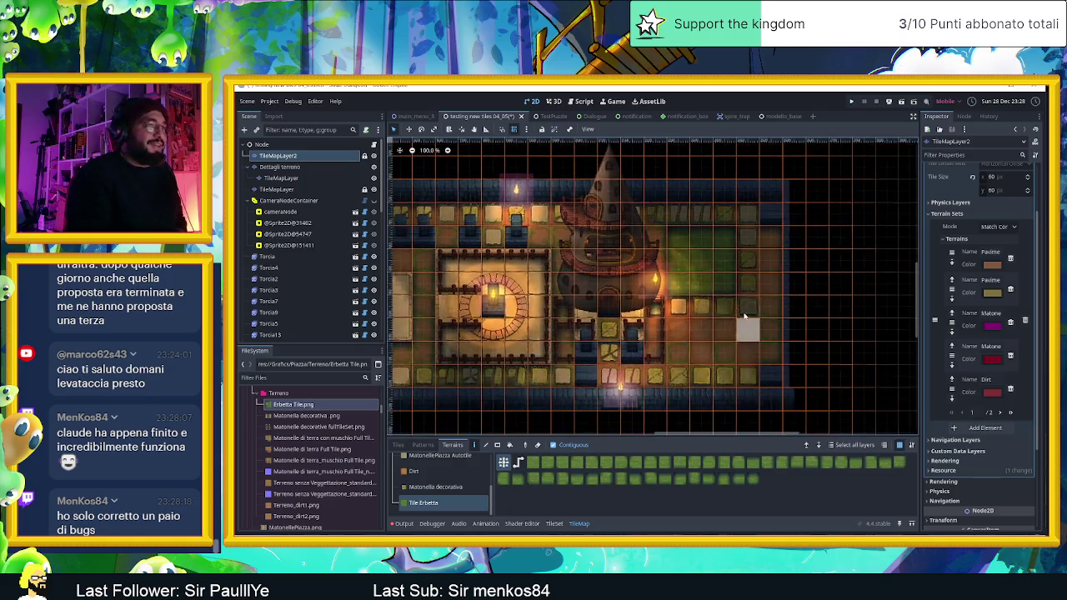
scroll(703, 280, up, 2)
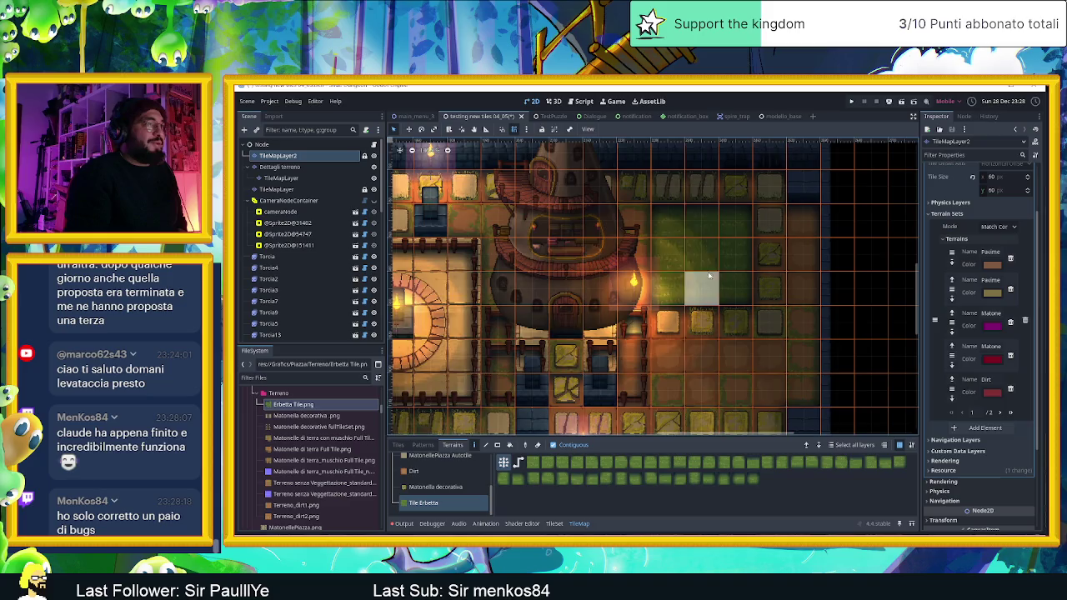
scroll(713, 279, up, 1)
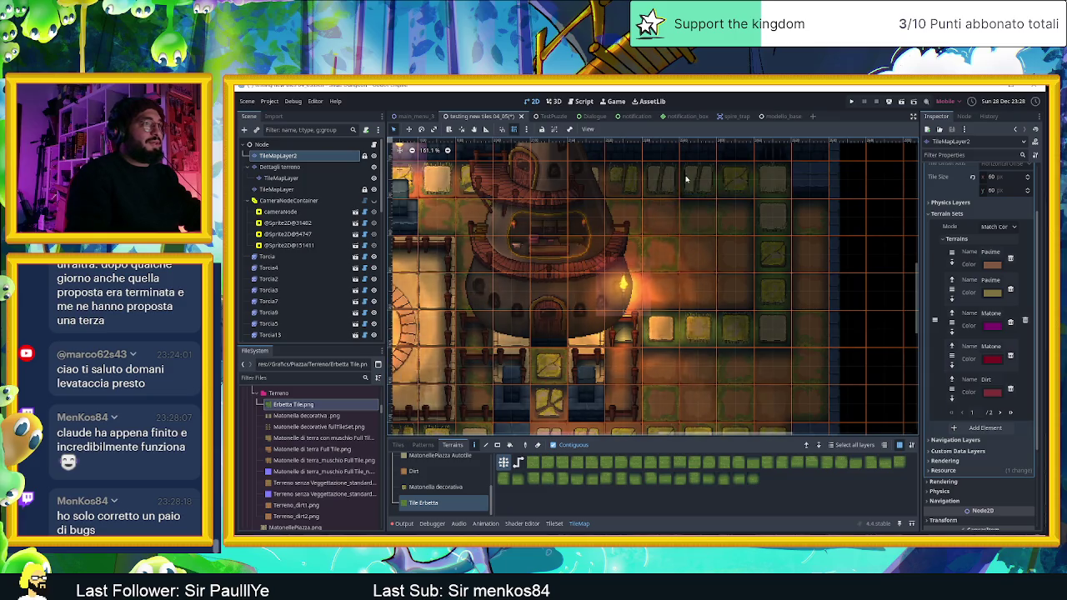
drag(541, 203, 882, 240)
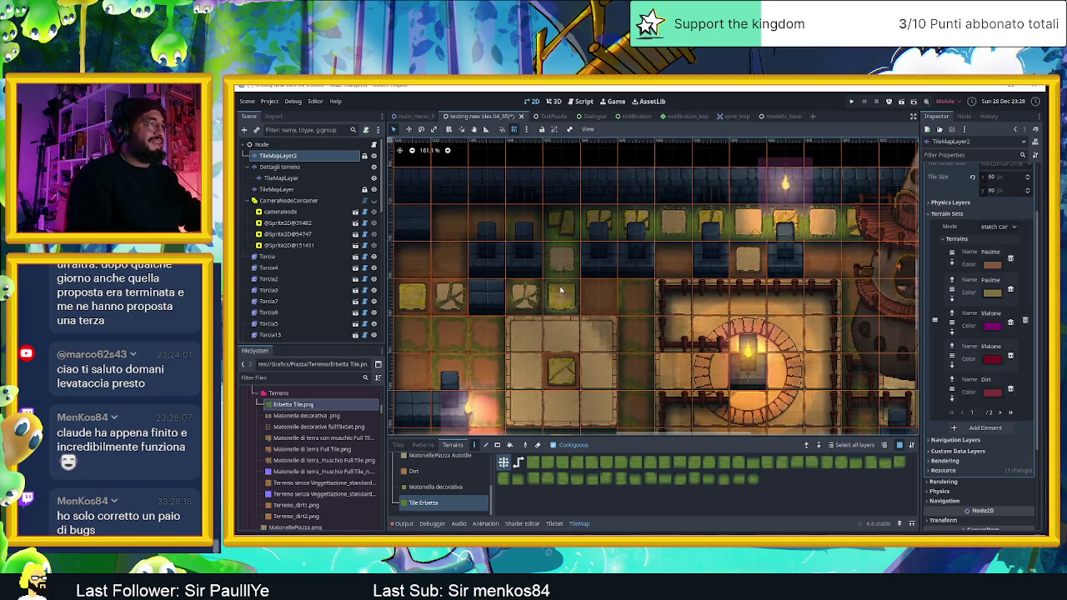
drag(406, 307, 573, 299)
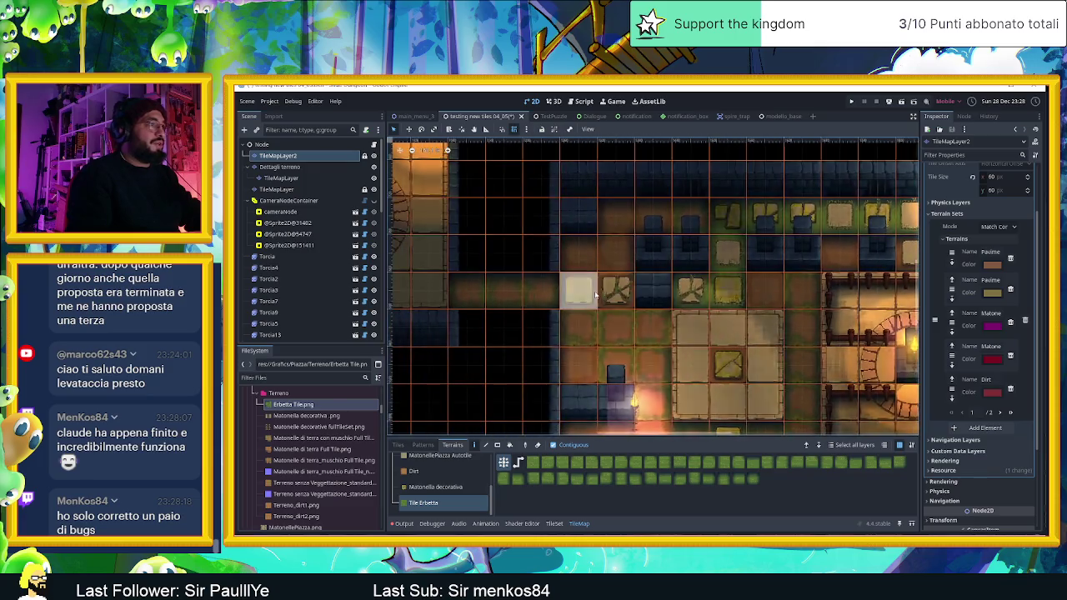
scroll(663, 348, down, 3)
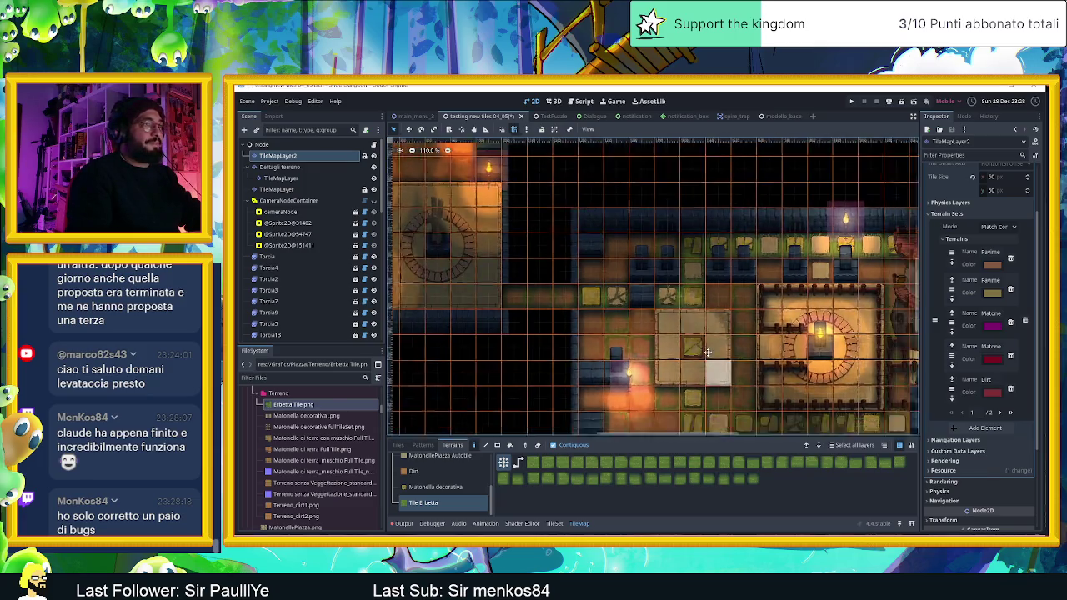
drag(689, 359, 567, 308)
scroll(608, 329, up, 2)
click(567, 308)
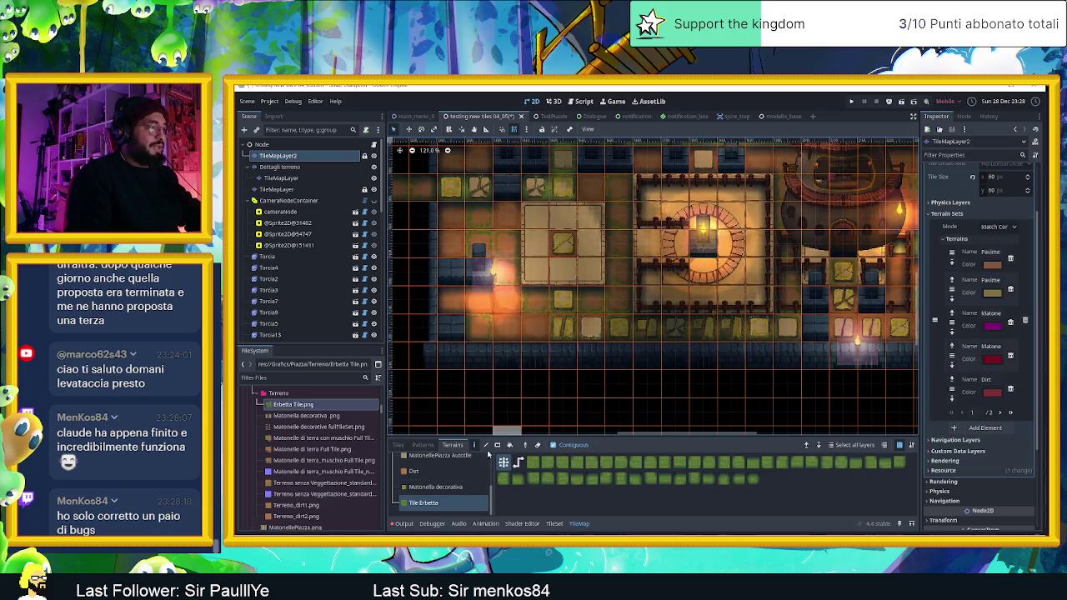
click(399, 445)
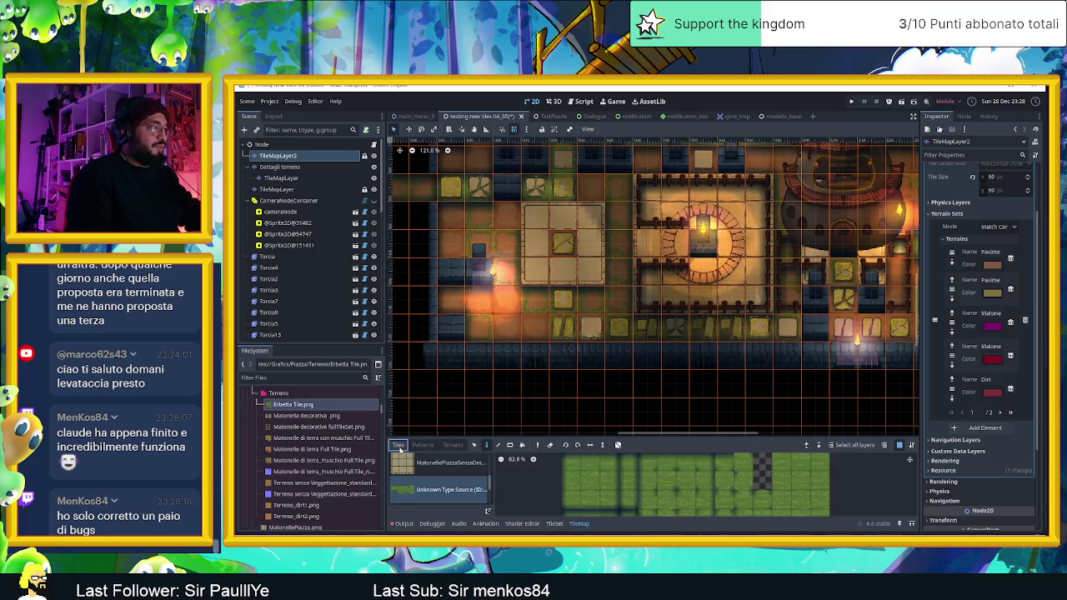
- Return to the tile atlas and select a single Erbetta grass tile
click(452, 445)
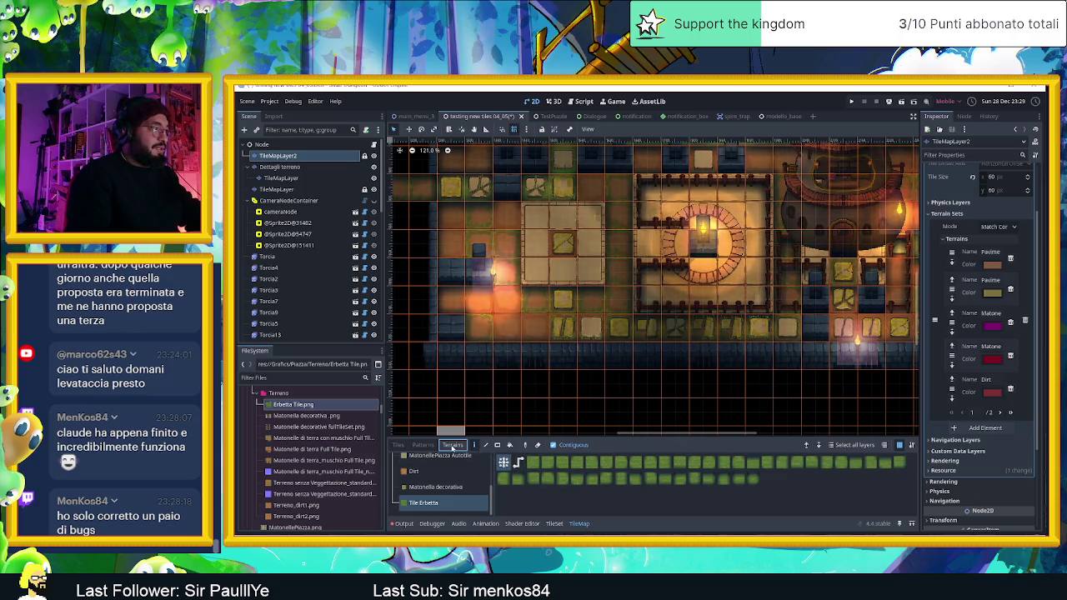
click(421, 445)
click(398, 446)
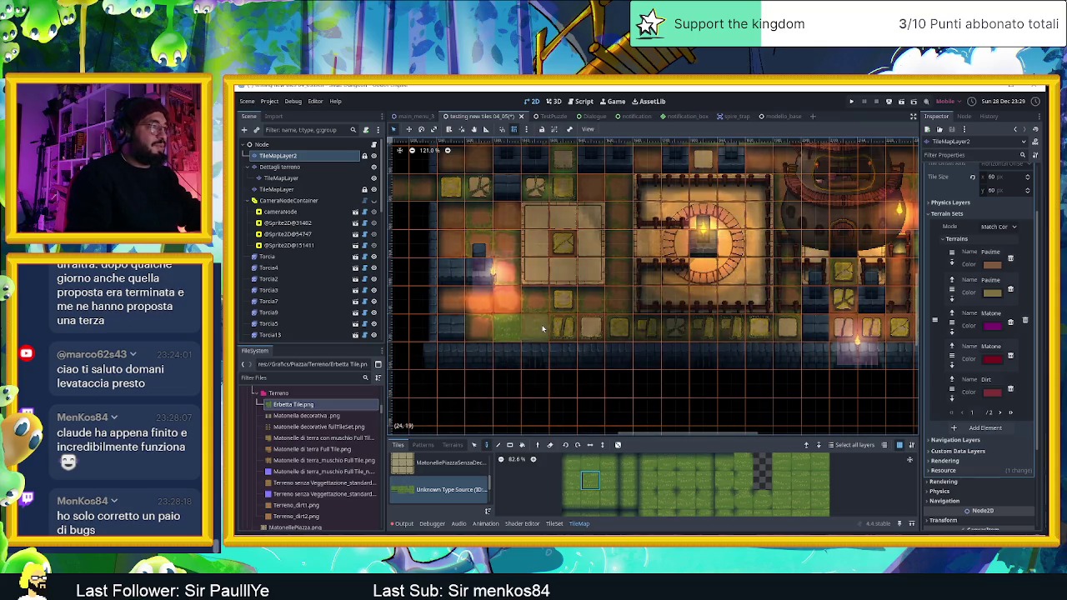
scroll(643, 354, up, 2)
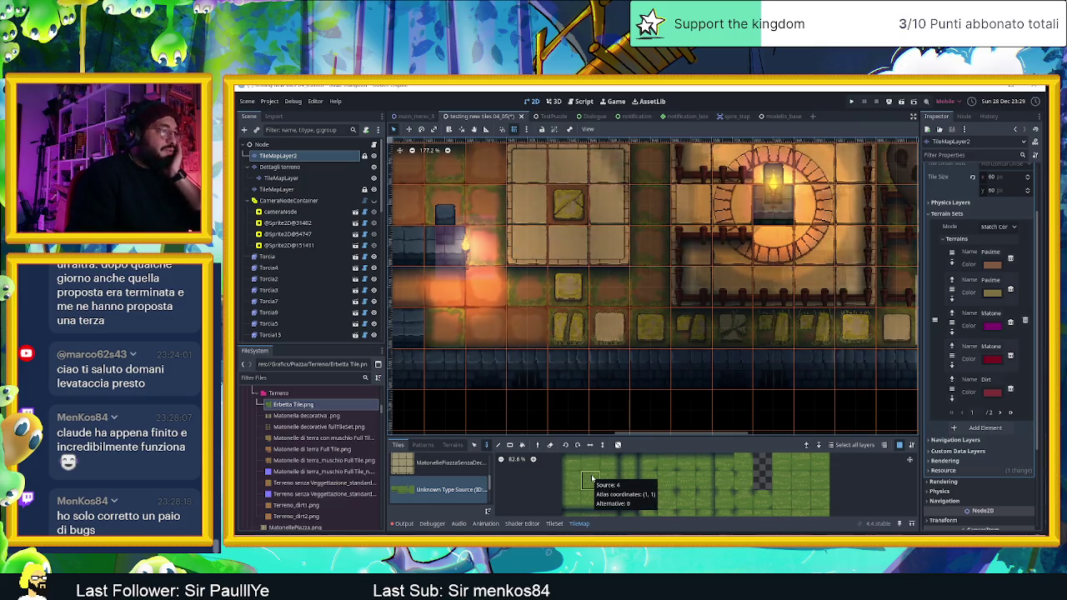
click(592, 479)
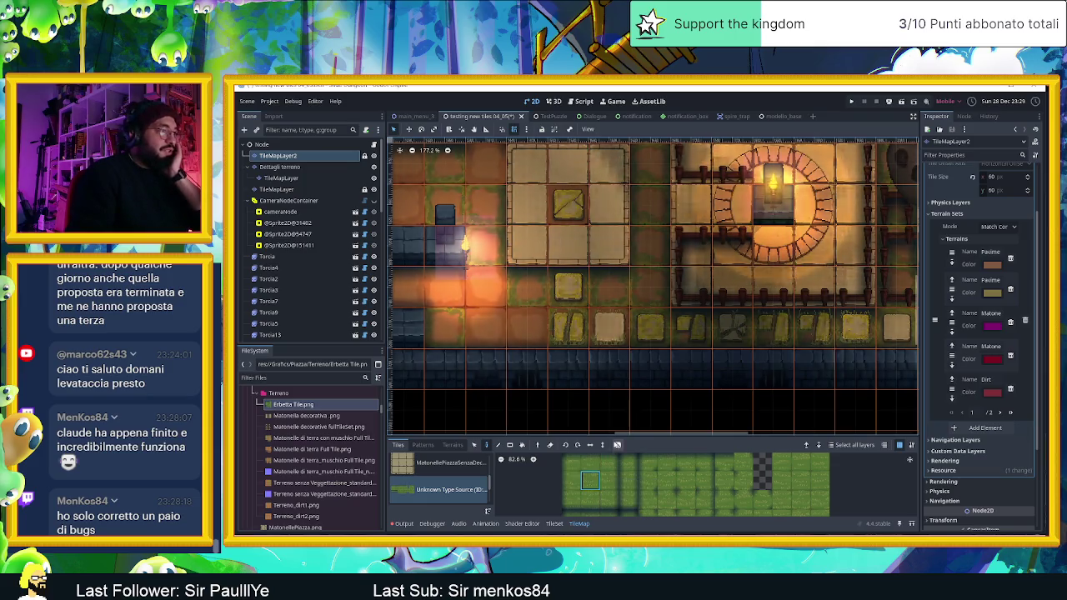
- Enable Place Random Tile with Scattering 1.0, undo the test tile, and select a 3x3 grass block
click(618, 445)
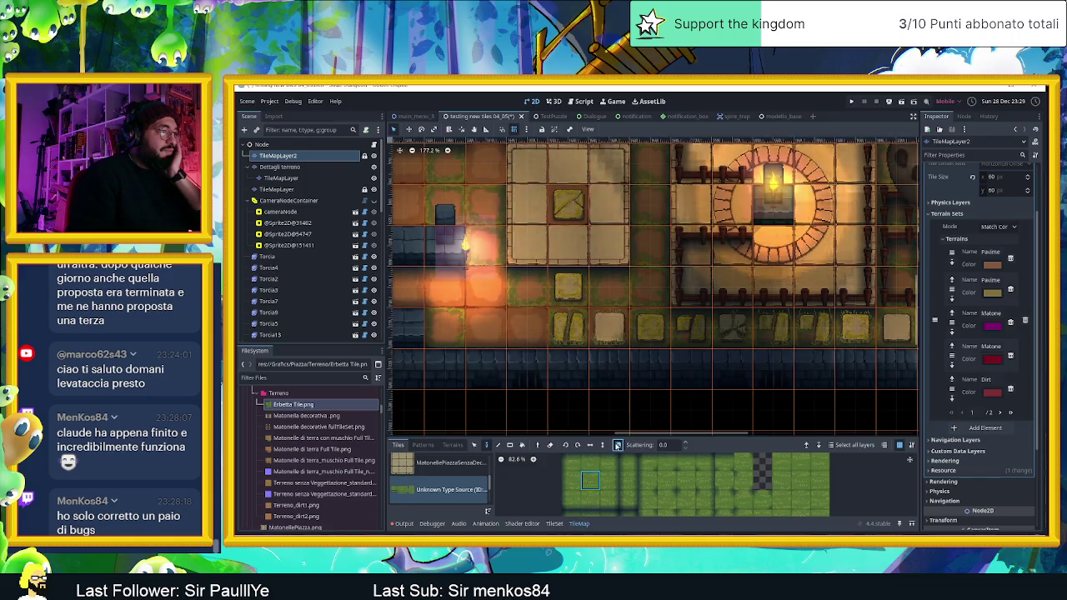
click(481, 300)
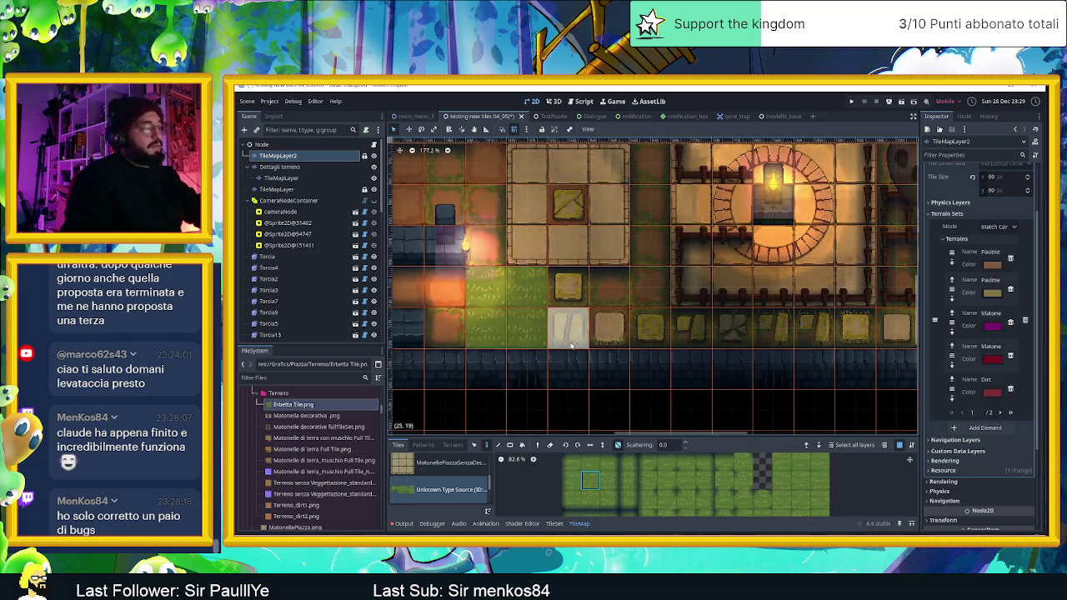
click(685, 445)
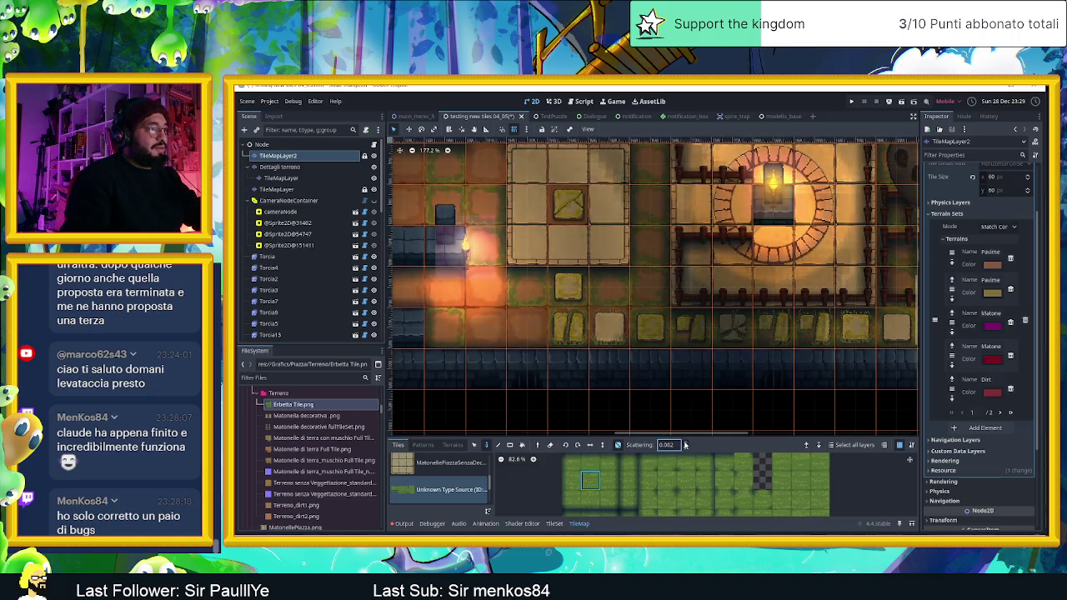
text(0)
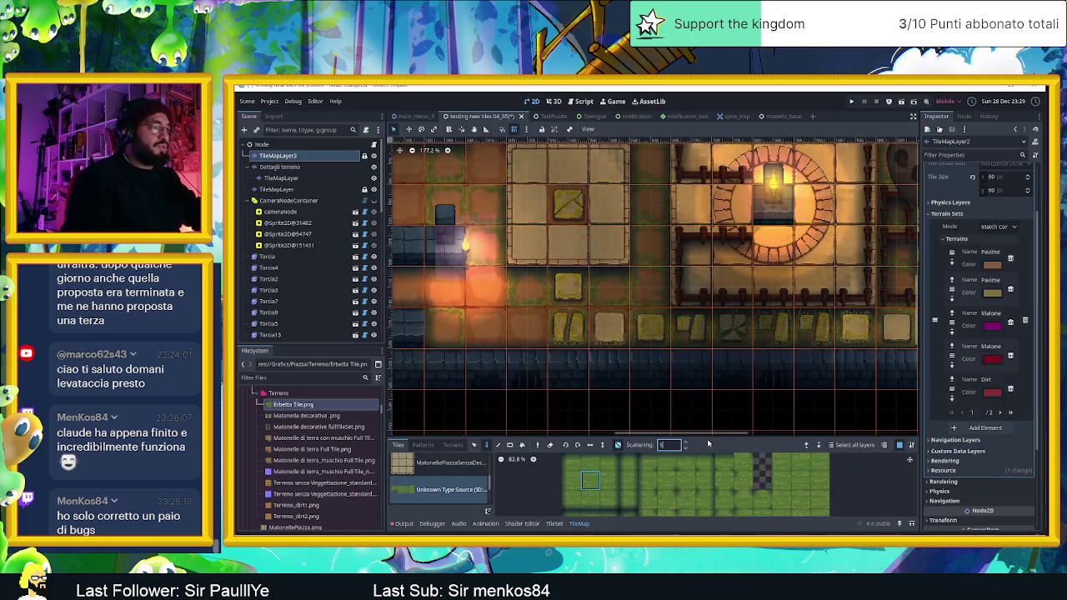
click(692, 412)
key(ctrl+z)
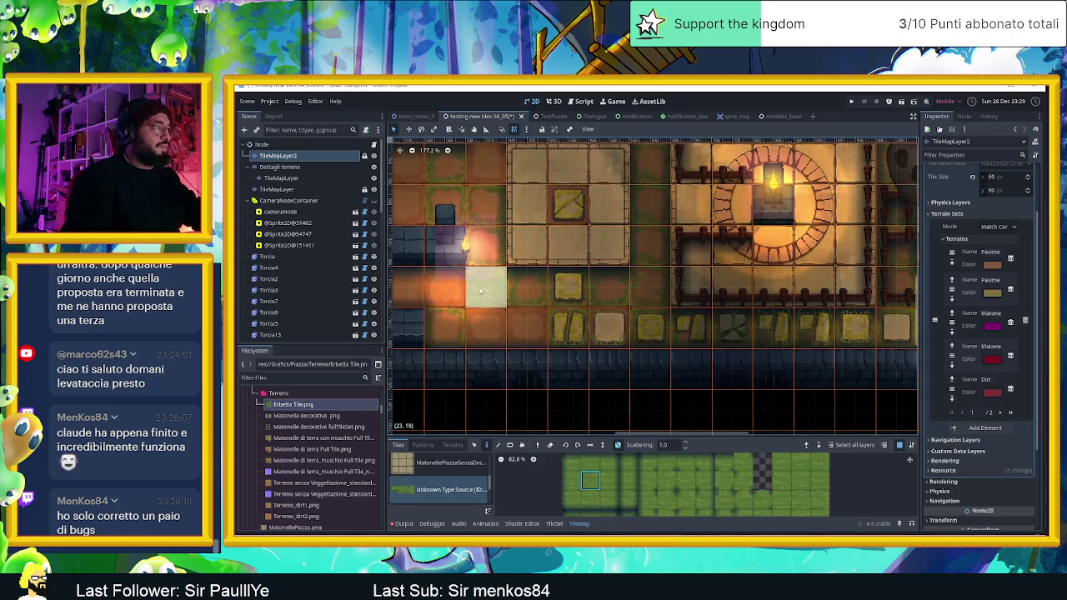
drag(784, 461, 821, 501)
click(492, 300)
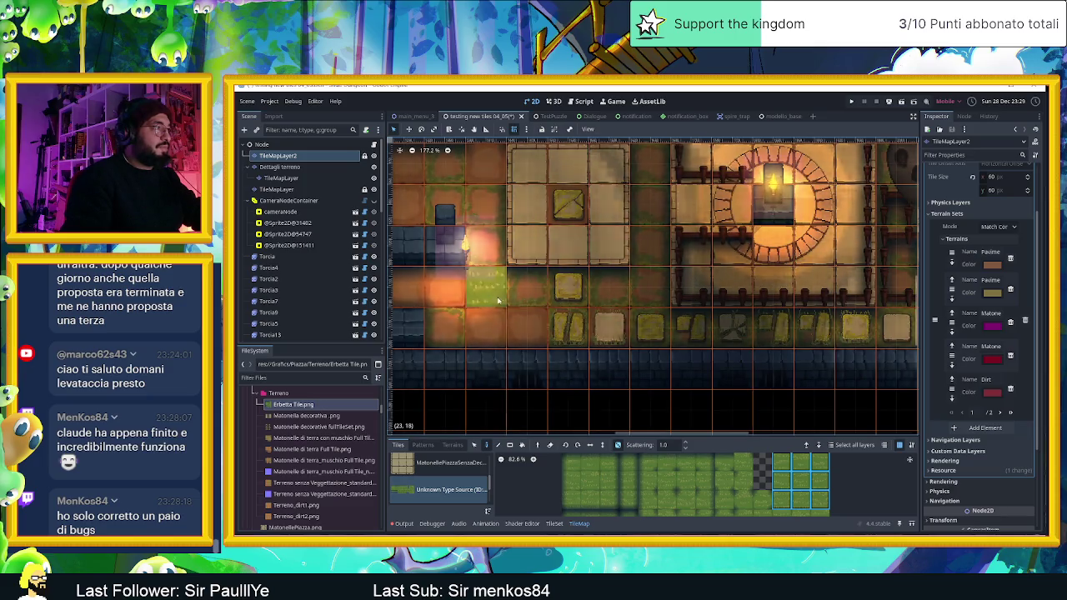
- Scatter grass into neighbouring floor cells, including cell 23,18, and paint a vertical grass column
click(513, 307)
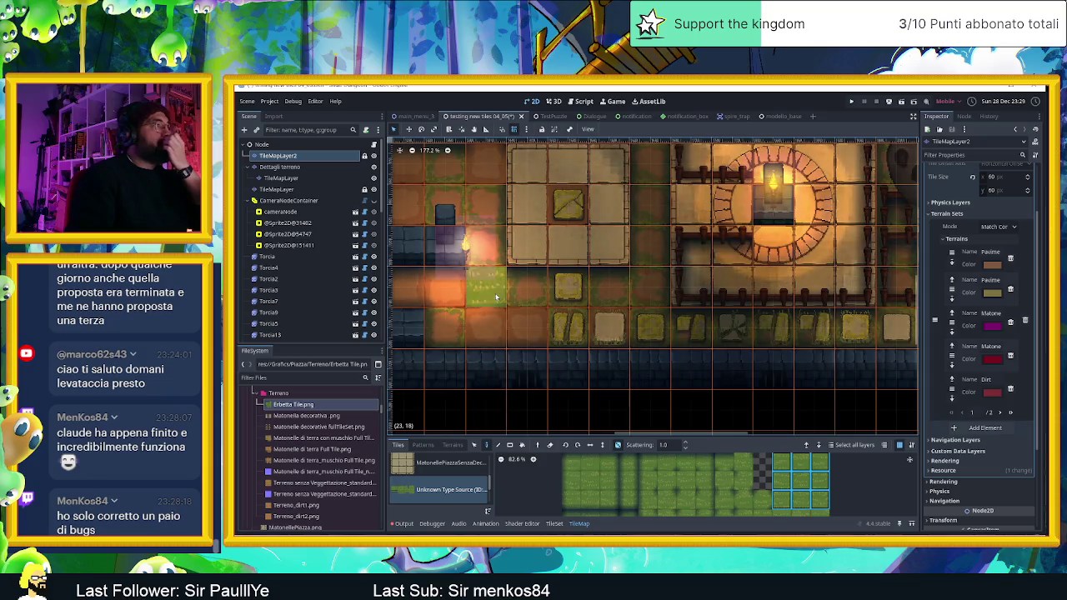
click(496, 293)
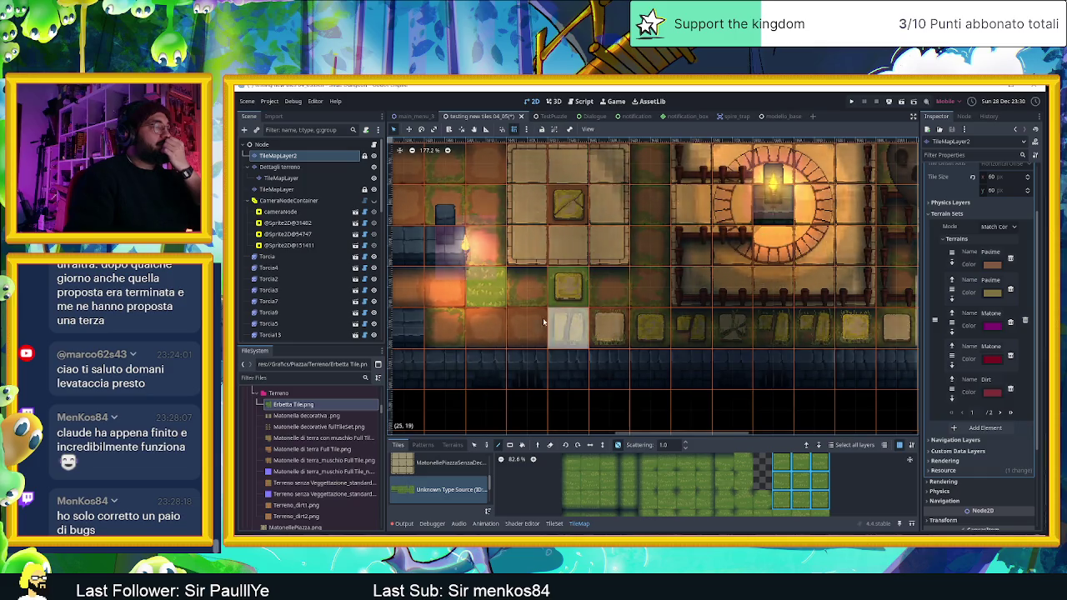
scroll(615, 307, down, 1)
scroll(616, 313, up, 2)
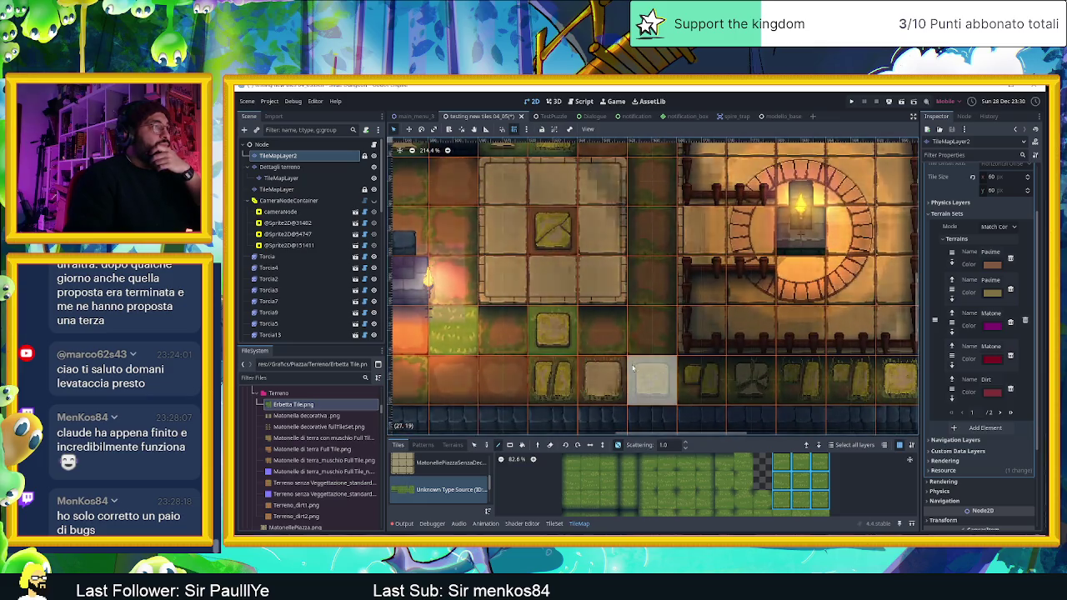
scroll(667, 375, down, 2)
drag(634, 342, 630, 238)
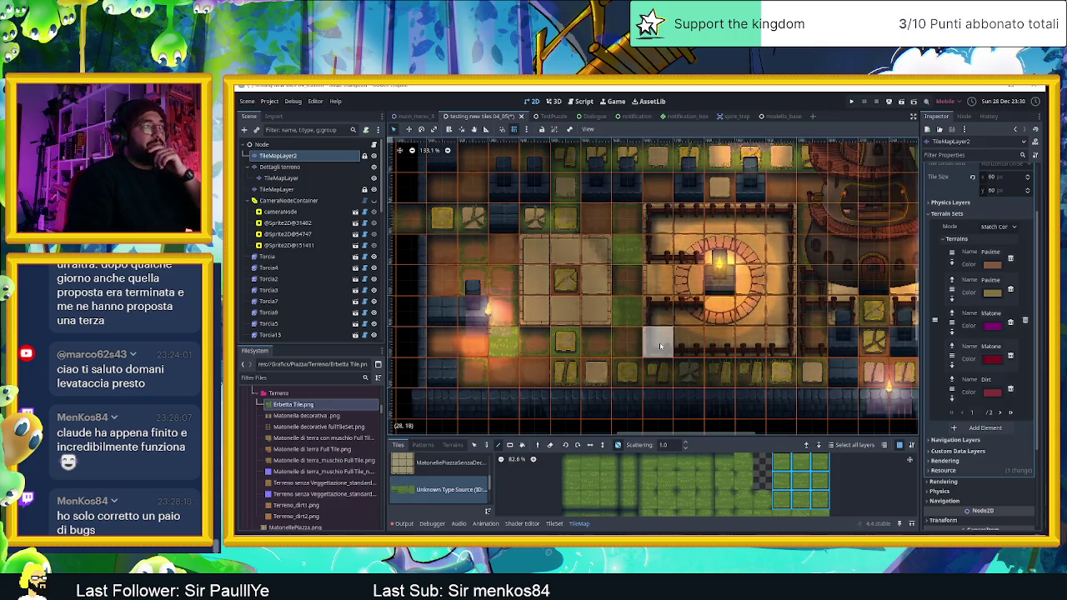
scroll(576, 294, right, 1)
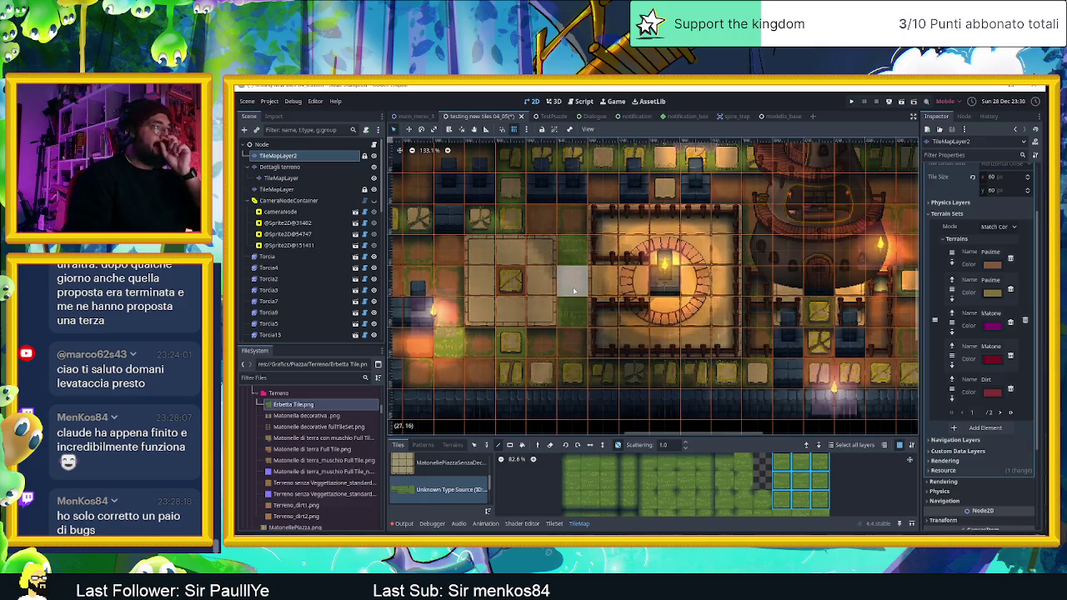
scroll(610, 310, down, 2)
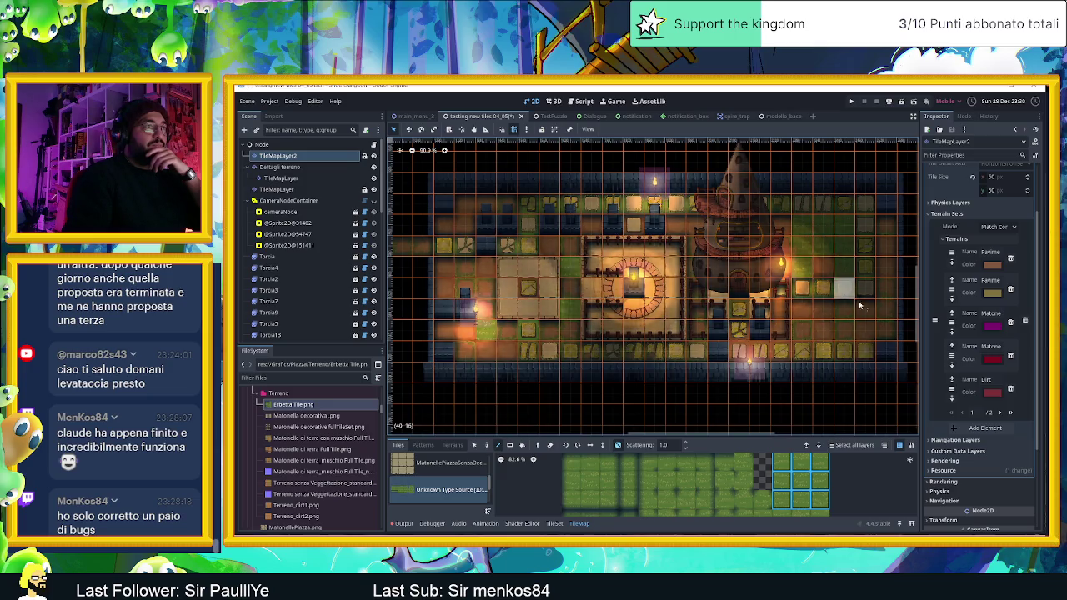
- Paint a long strip of scattered grass along the top floor row
click(486, 444)
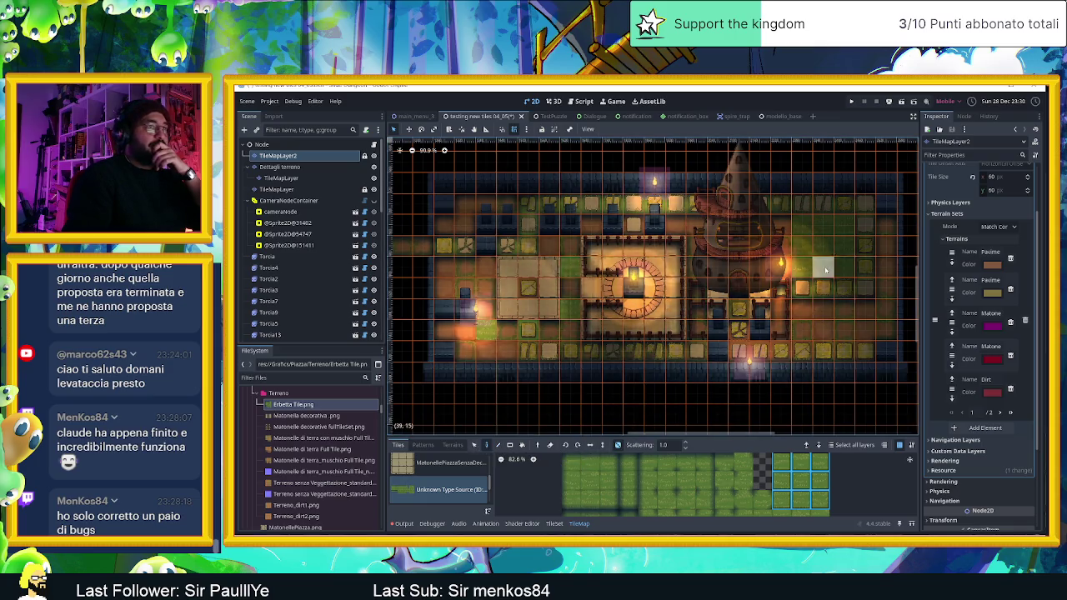
scroll(840, 249, up, 5)
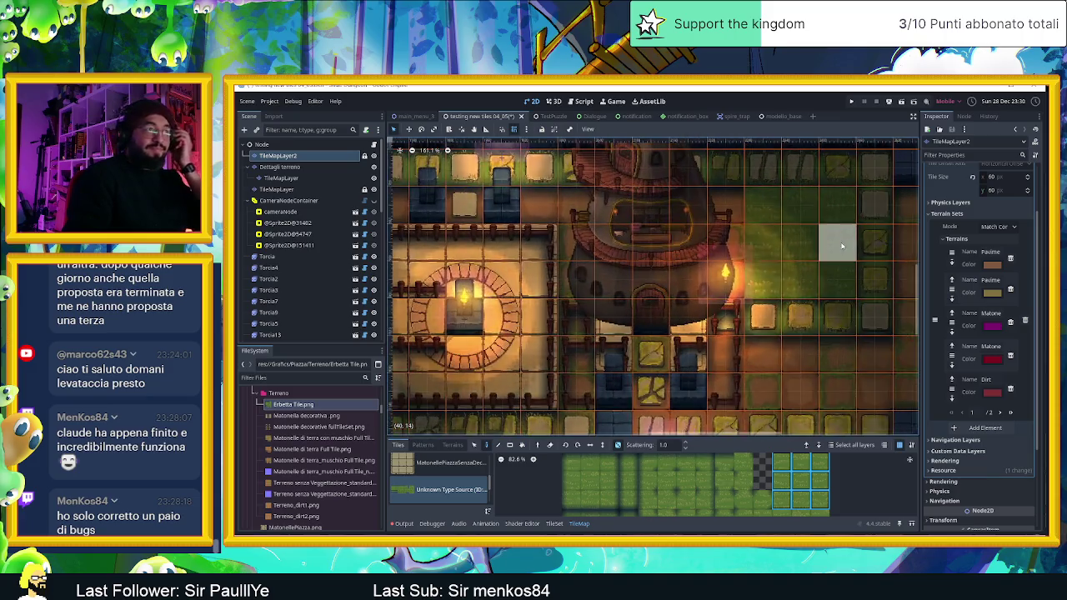
scroll(840, 249, up, 2)
scroll(750, 317, right, 3)
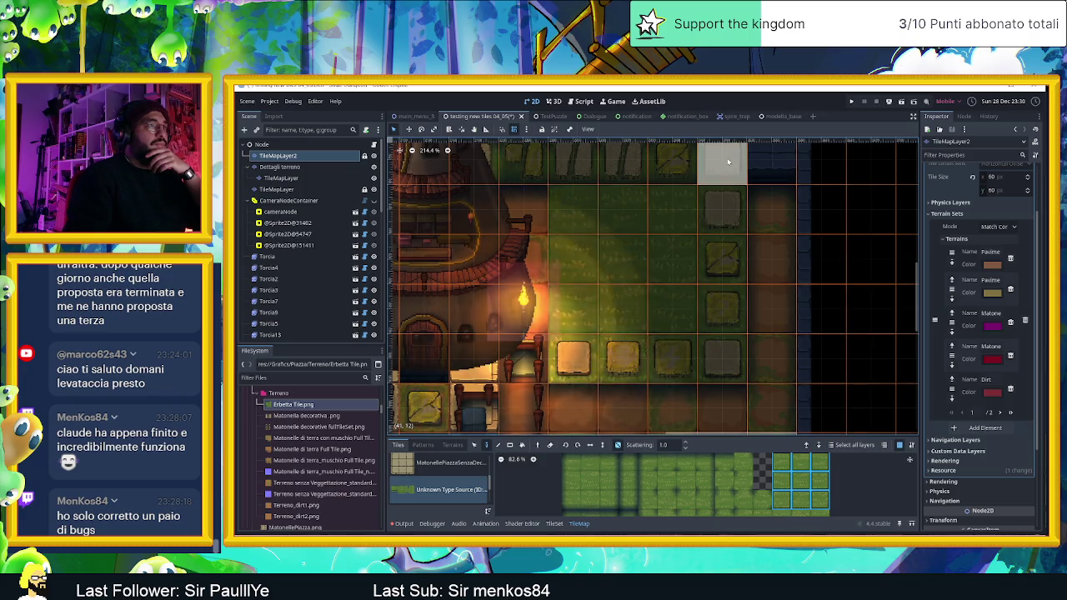
scroll(781, 315, up, 3)
scroll(781, 315, left, 2)
scroll(781, 315, down, 2)
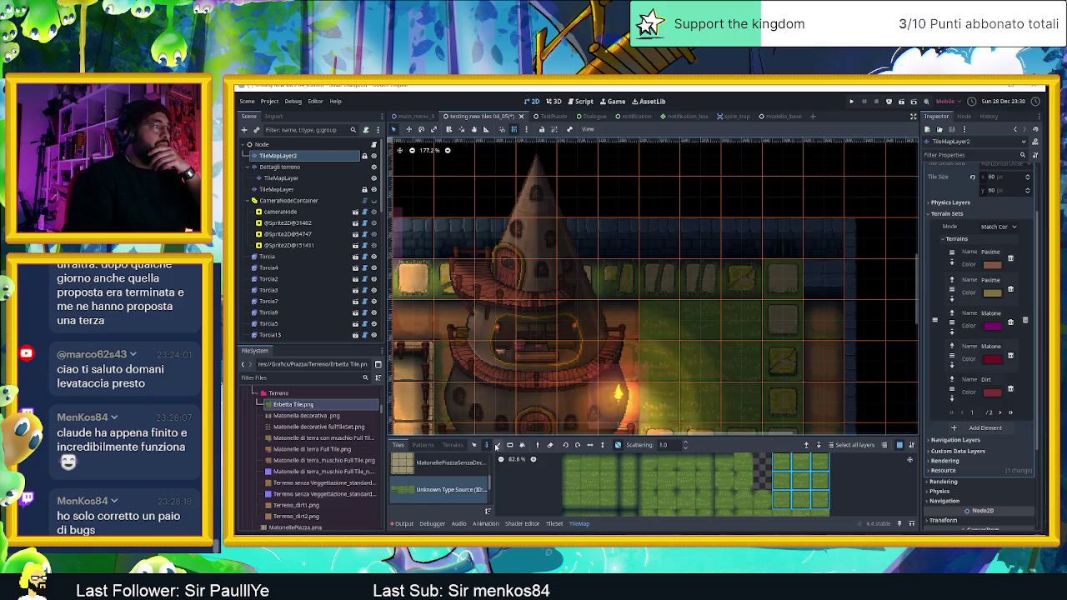
scroll(825, 288, left, 6)
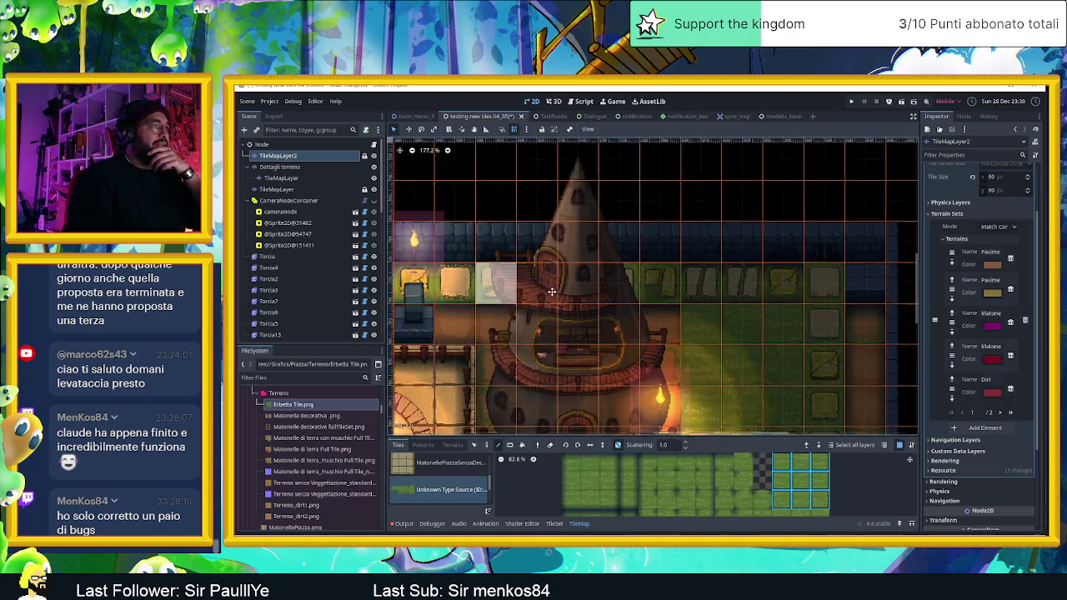
scroll(826, 299, down, 1)
scroll(825, 298, right, 3)
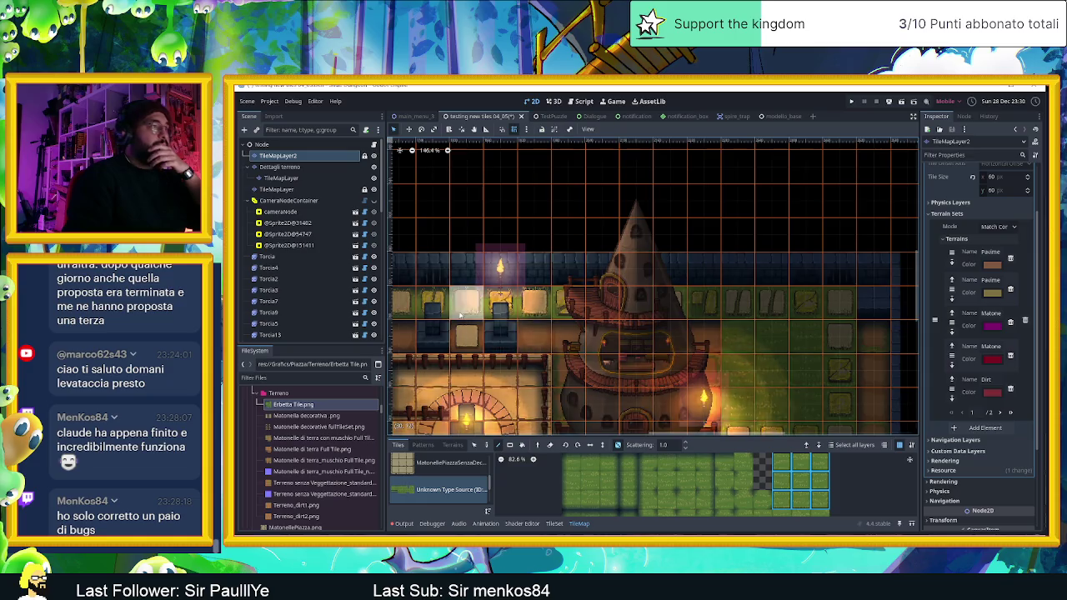
scroll(727, 315, left, 7)
drag(846, 306, 529, 306)
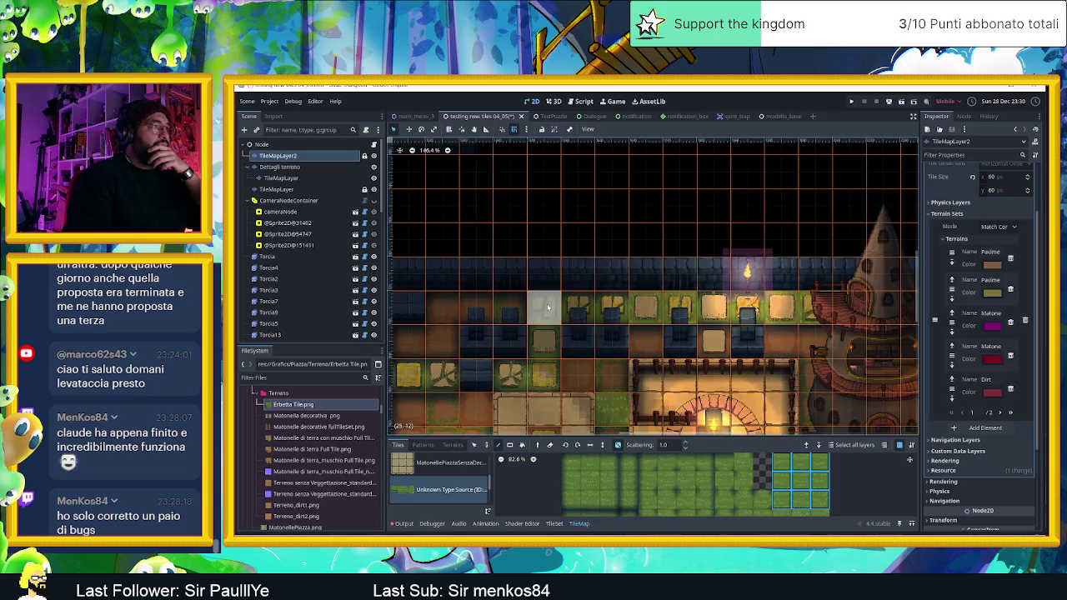
drag(606, 306, 612, 307)
drag(756, 304, 754, 303)
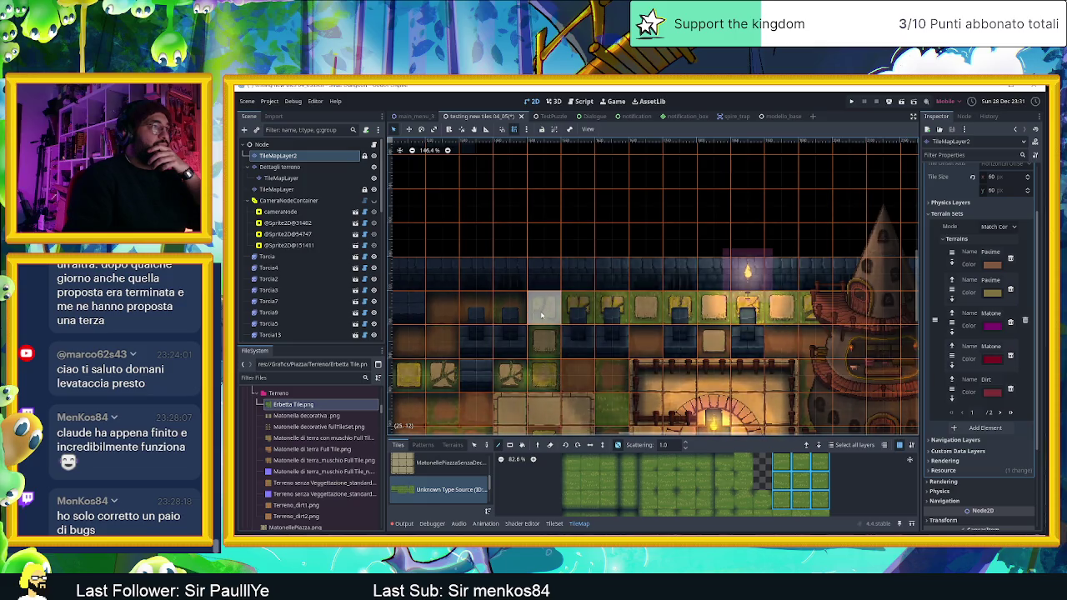
scroll(650, 383, down, 2)
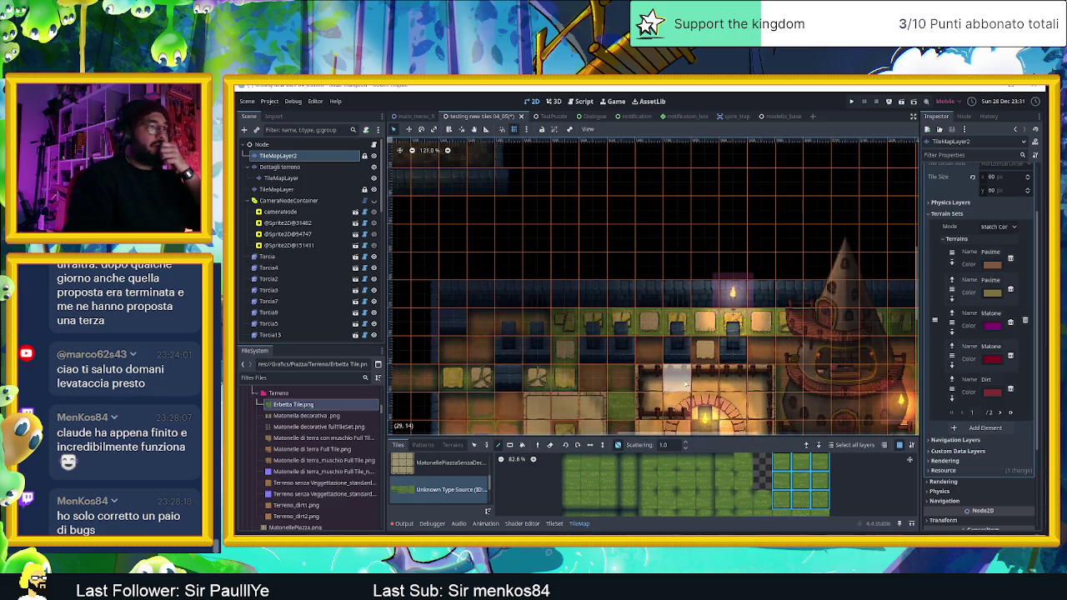
- Save and run the project to view the grass-dotted floors, then stop it with F8
click(900, 102)
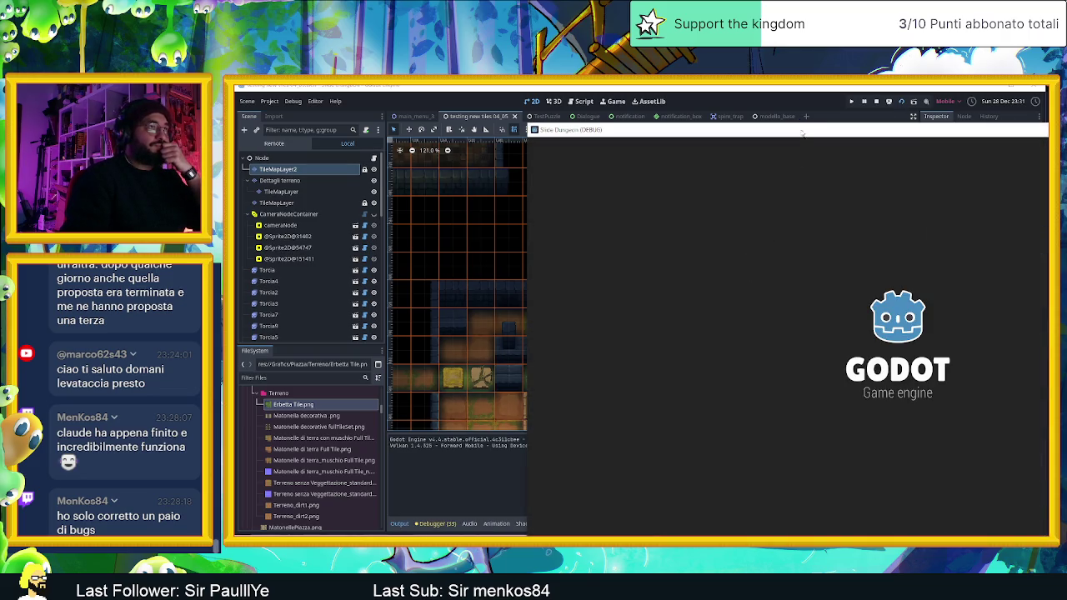
drag(801, 131, 598, 91)
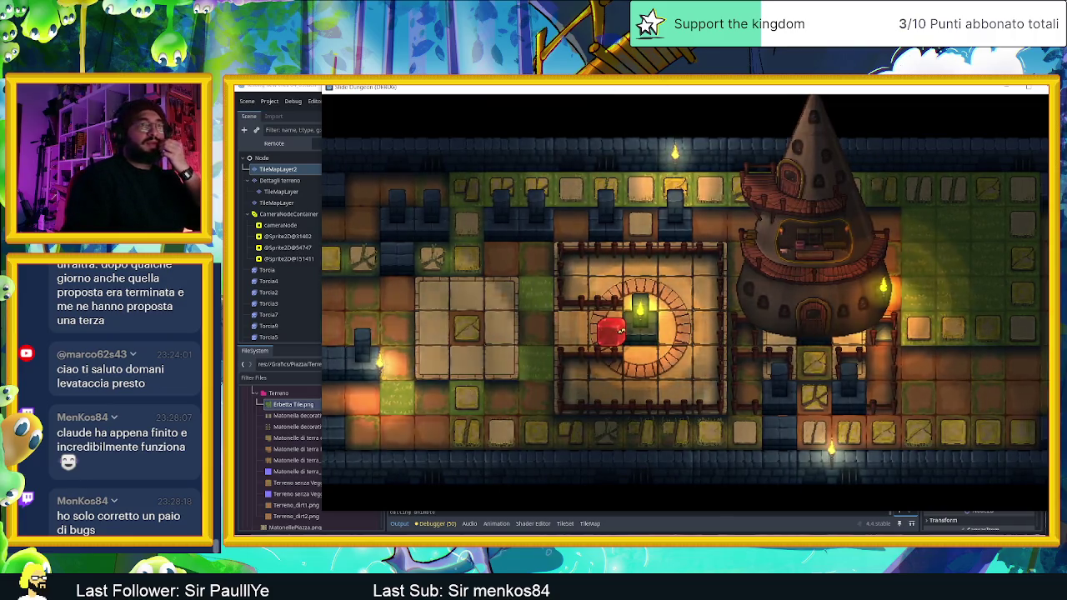
key(F8)
scroll(604, 198, down, 4)
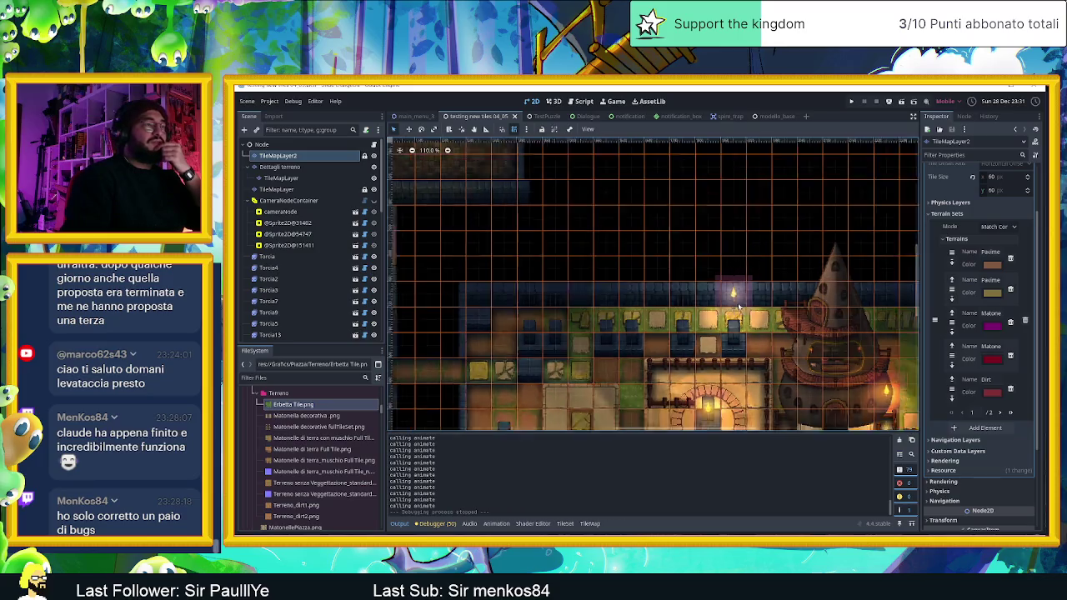
drag(606, 305, 684, 300)
scroll(705, 311, up, 1)
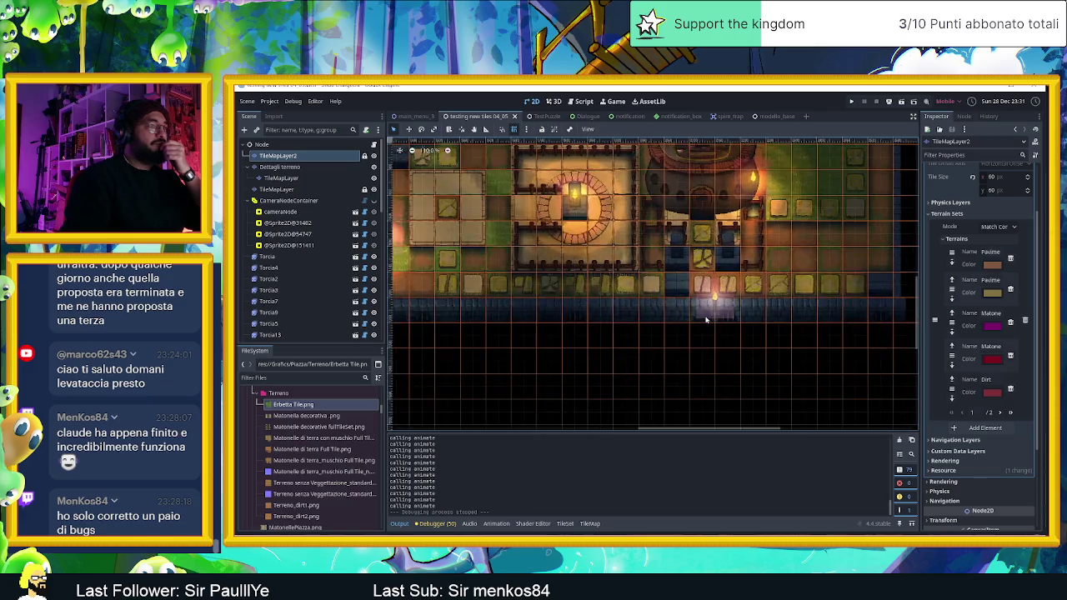
scroll(705, 310, up, 2)
scroll(727, 355, down, 1)
scroll(727, 356, down, 1)
mouse_move(727, 356)
mouse_down()
mouse_move(688, 191)
mouse_move(685, 261)
mouse_up()
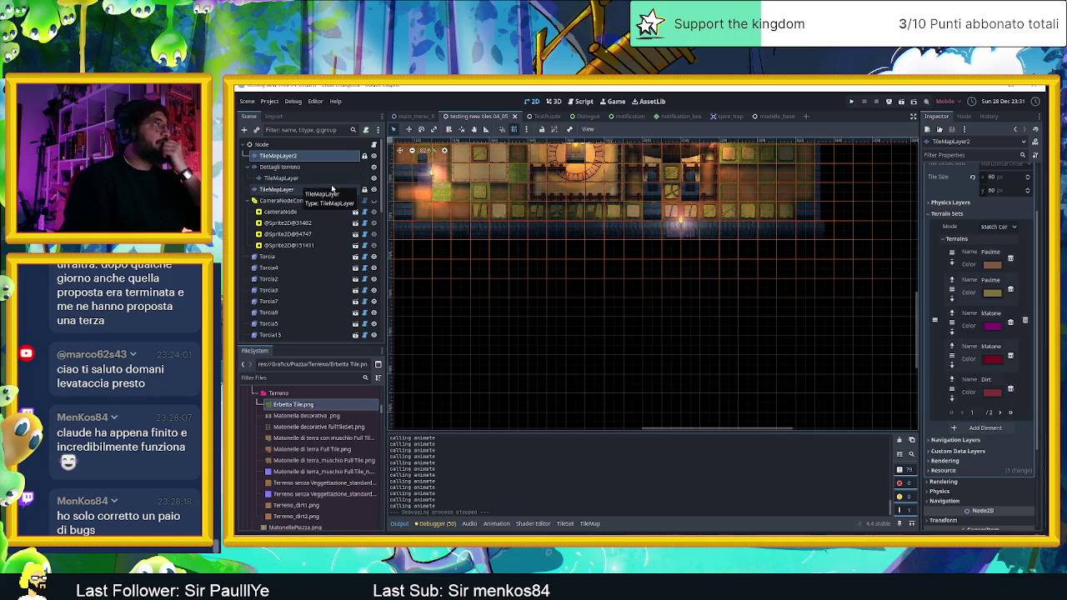
- Switch to TileMapLayer and erase the tile below the torch-lit wall
click(299, 188)
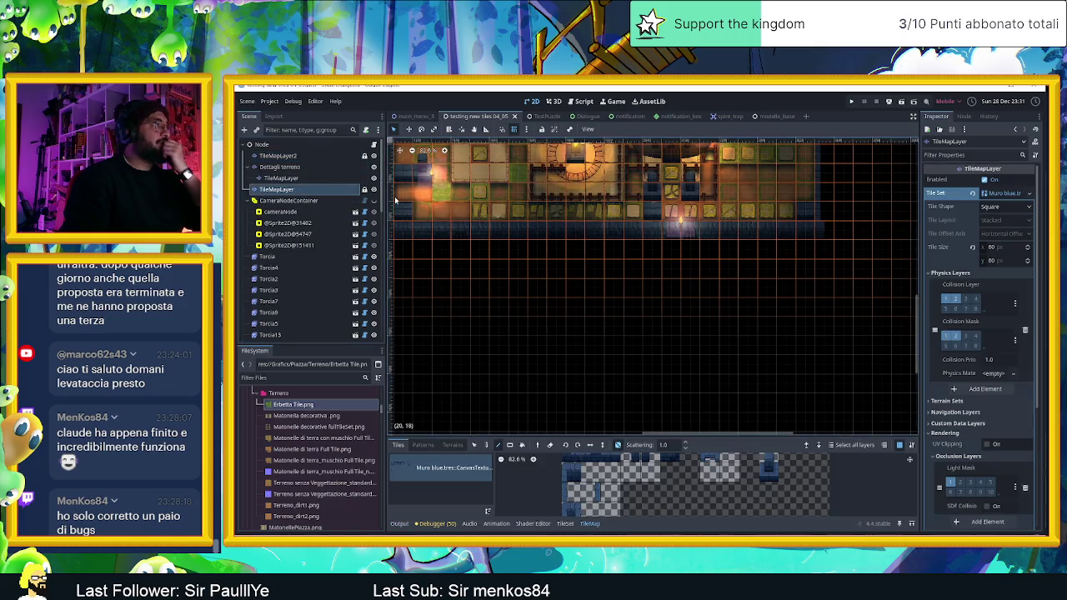
right_click(672, 237)
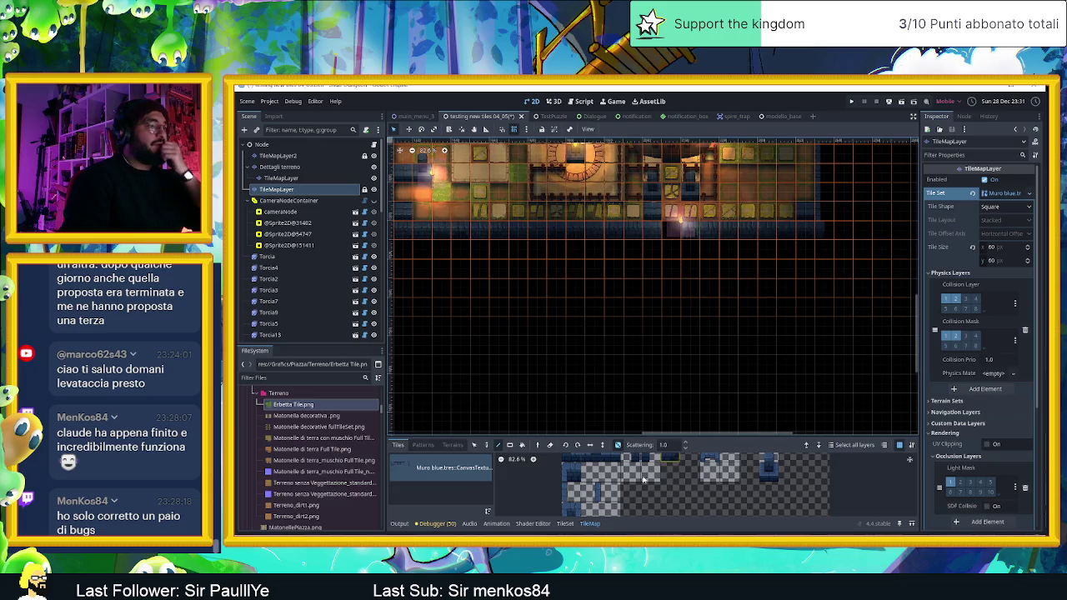
scroll(585, 481, down, 3)
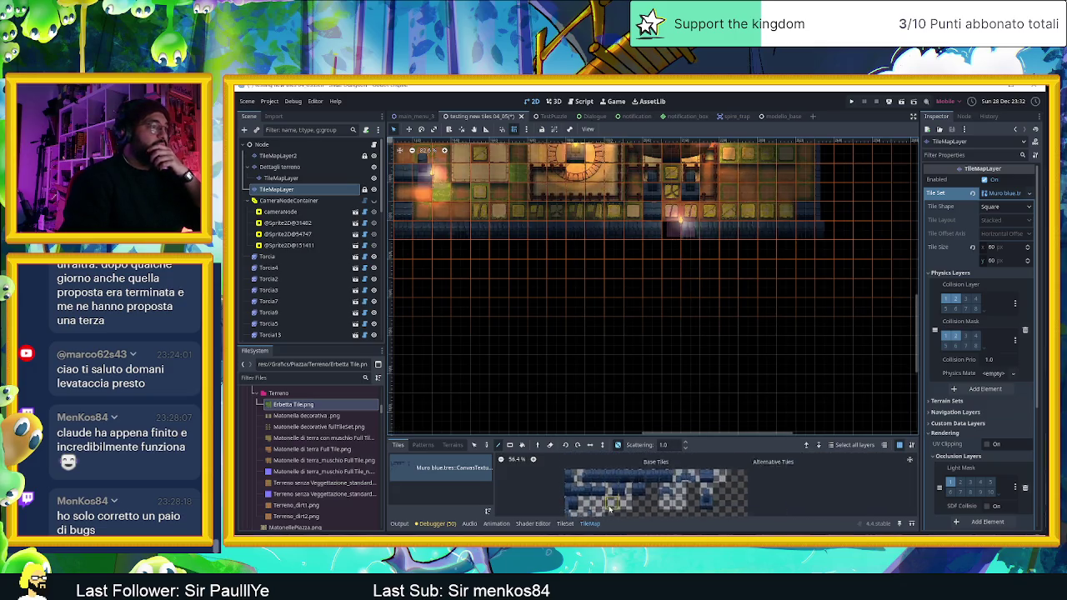
scroll(603, 493, up, 2)
scroll(600, 493, down, 2)
- Browse the Muro blue wall atlas and try a couple of wall tiles
click(576, 491)
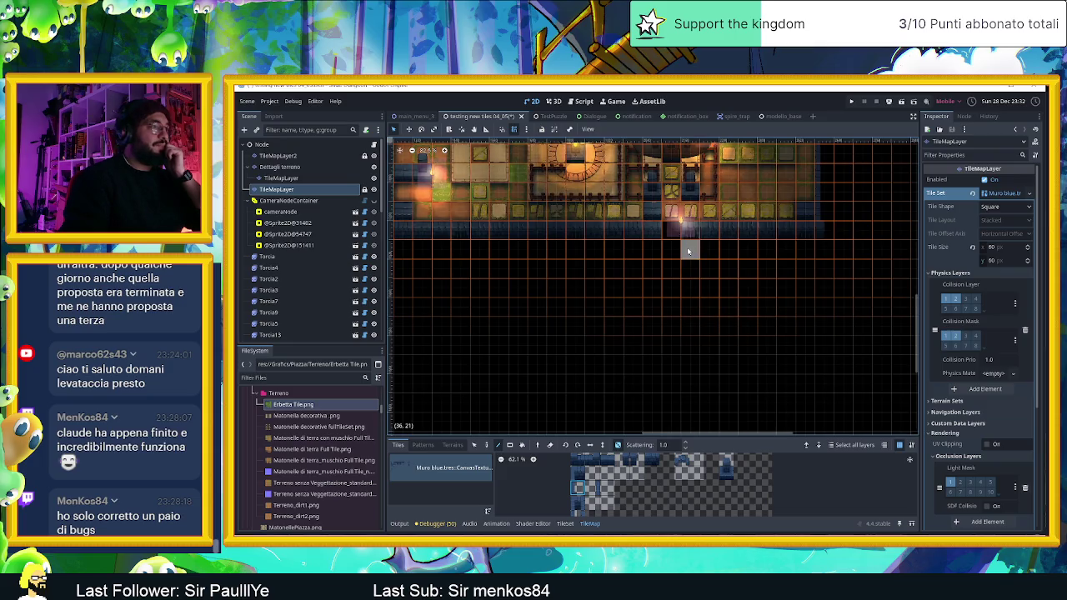
scroll(688, 250, up, 6)
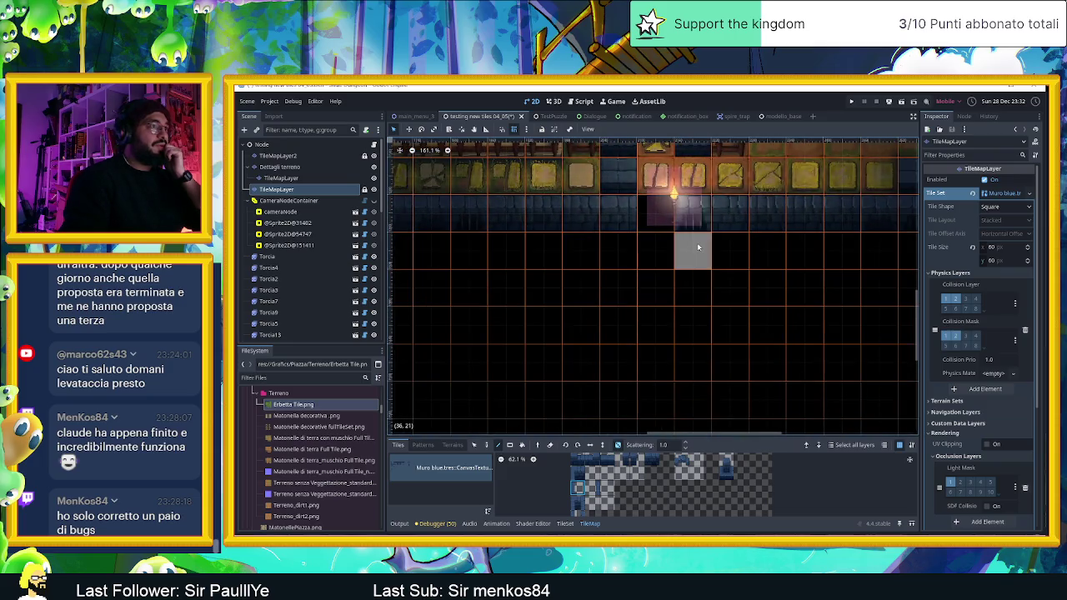
scroll(690, 254, up, 3)
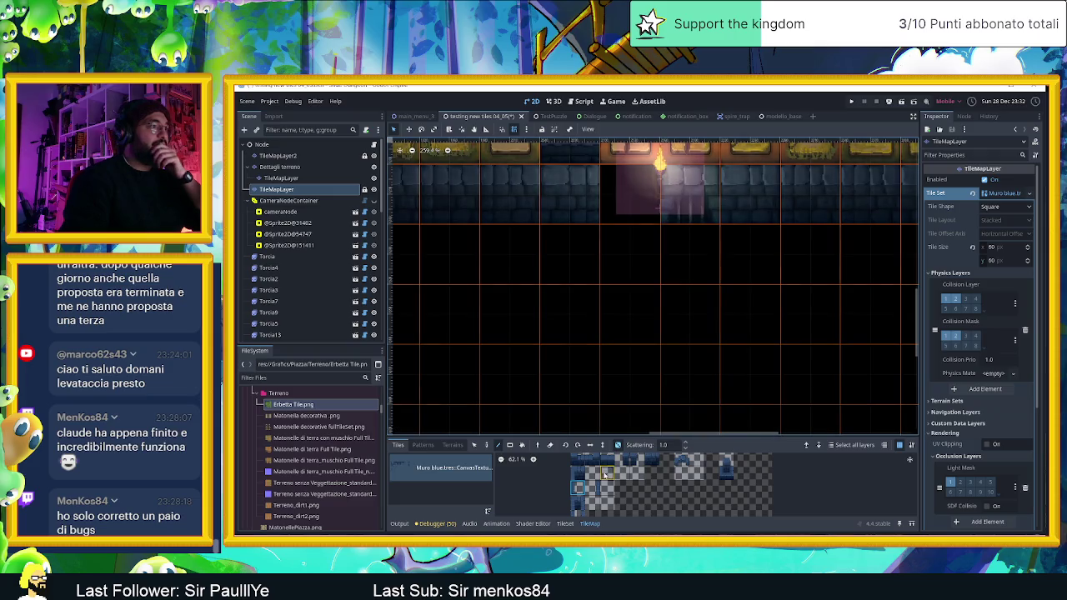
click(578, 477)
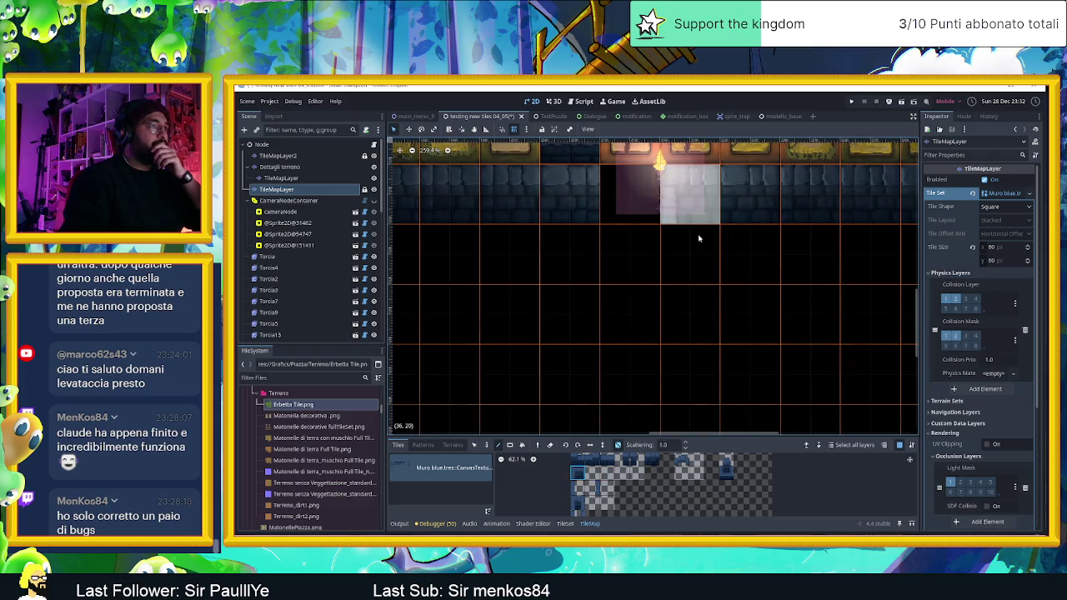
scroll(623, 484, up, 1)
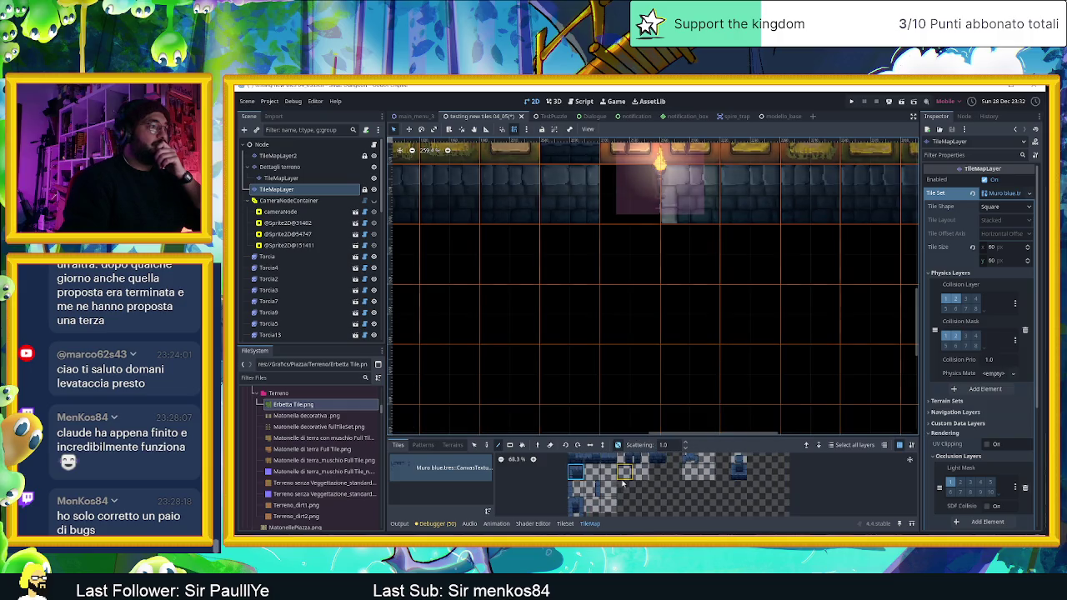
scroll(650, 457, down, 2)
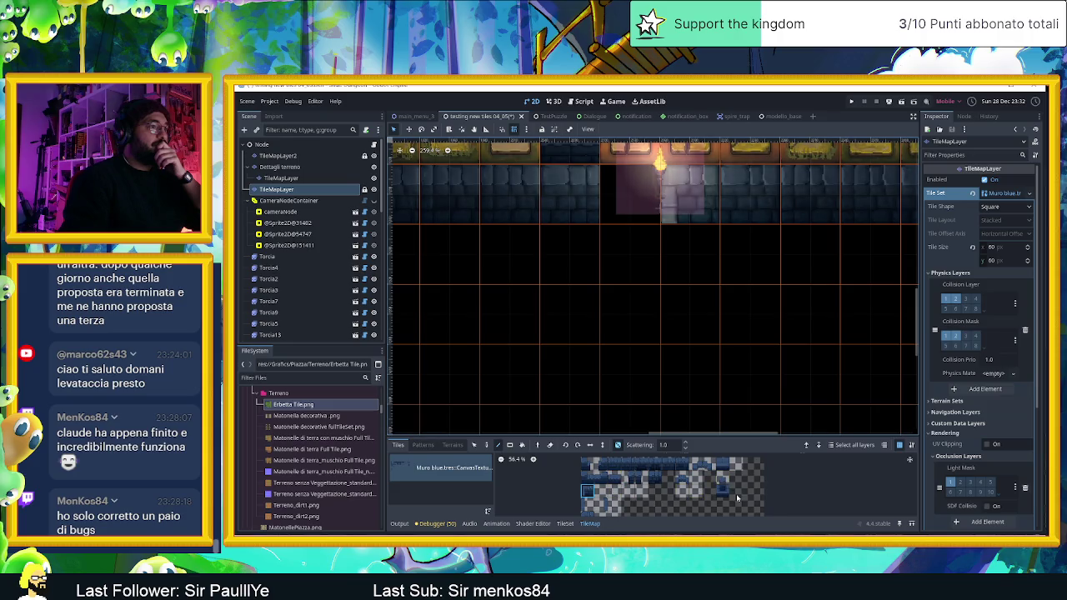
scroll(717, 476, down, 5)
scroll(725, 480, up, 2)
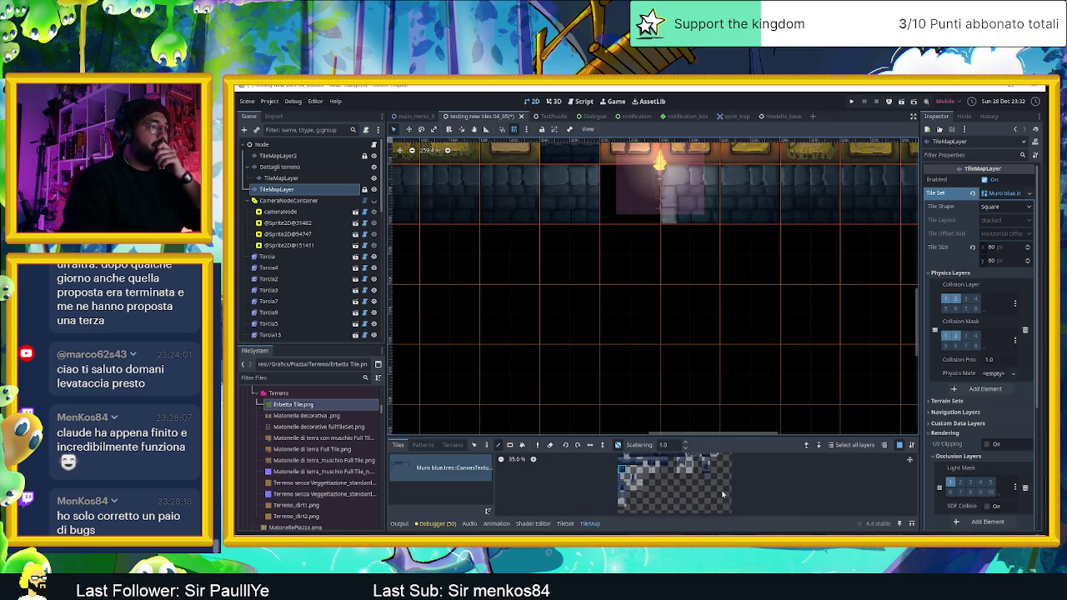
scroll(696, 495, up, 4)
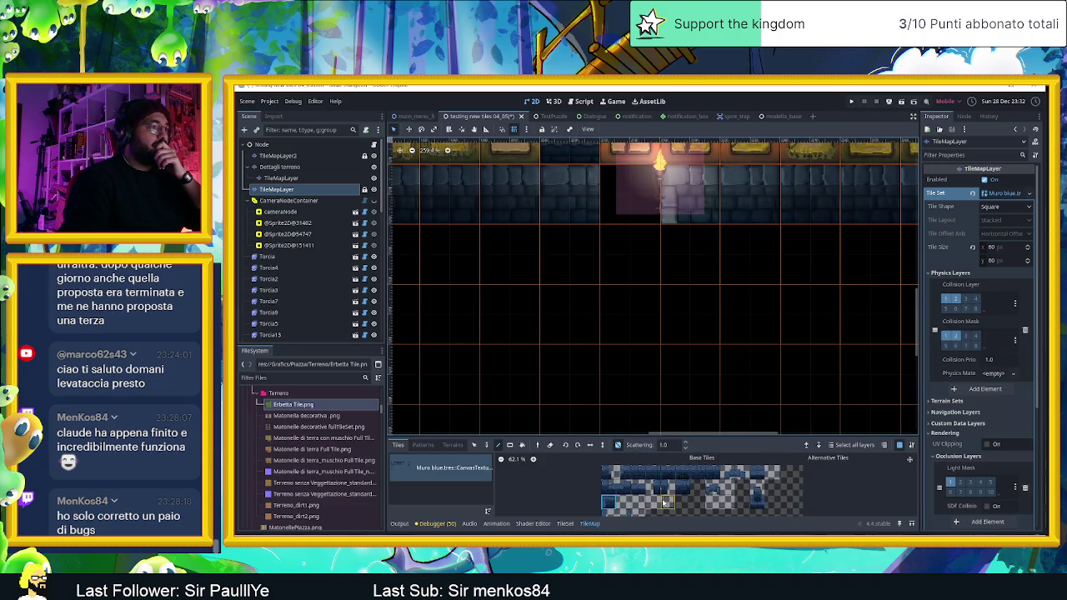
scroll(663, 507, down, 5)
scroll(621, 488, up, 3)
scroll(657, 496, up, 2)
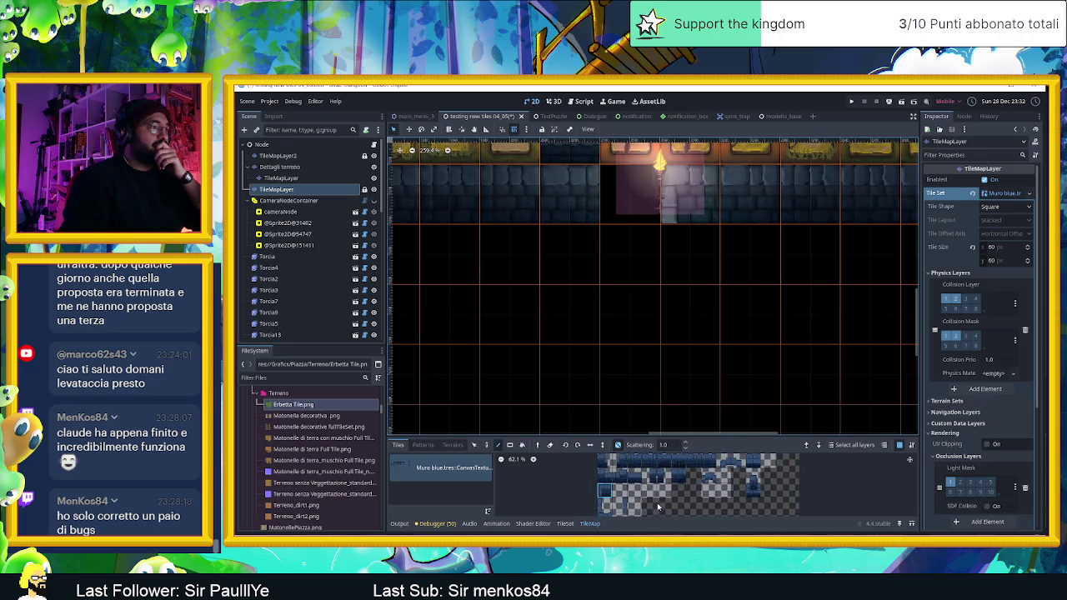
scroll(646, 500, up, 2)
- Paint a thin wall tile into the map cell just below the wall
click(639, 506)
click(622, 510)
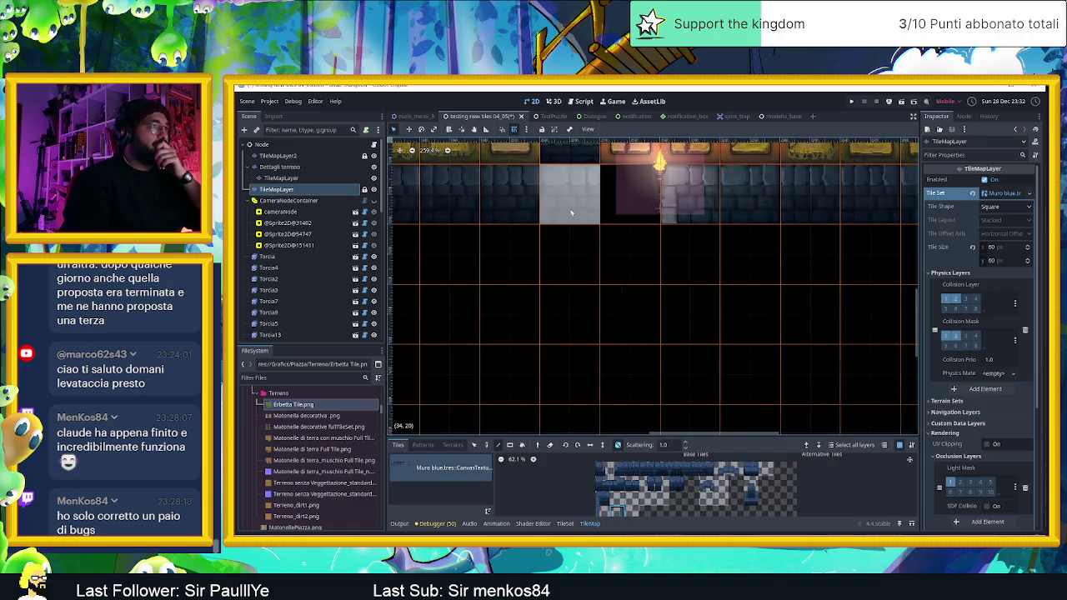
click(575, 237)
scroll(552, 311, down, 10)
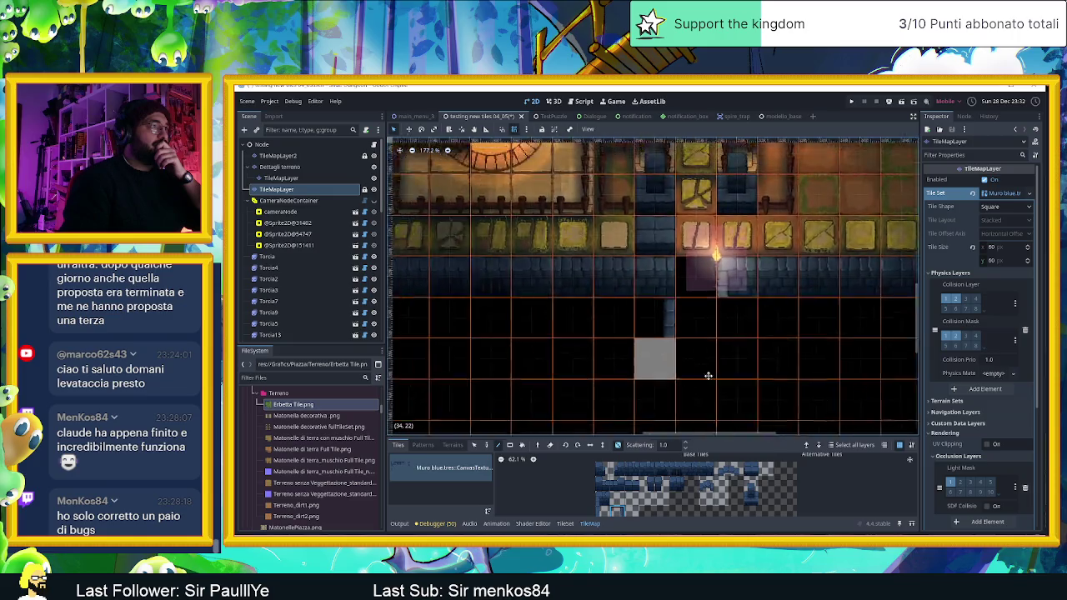
drag(527, 315, 606, 340)
mouse_move(493, 180)
mouse_down()
mouse_move(659, 263)
mouse_move(679, 298)
mouse_up()
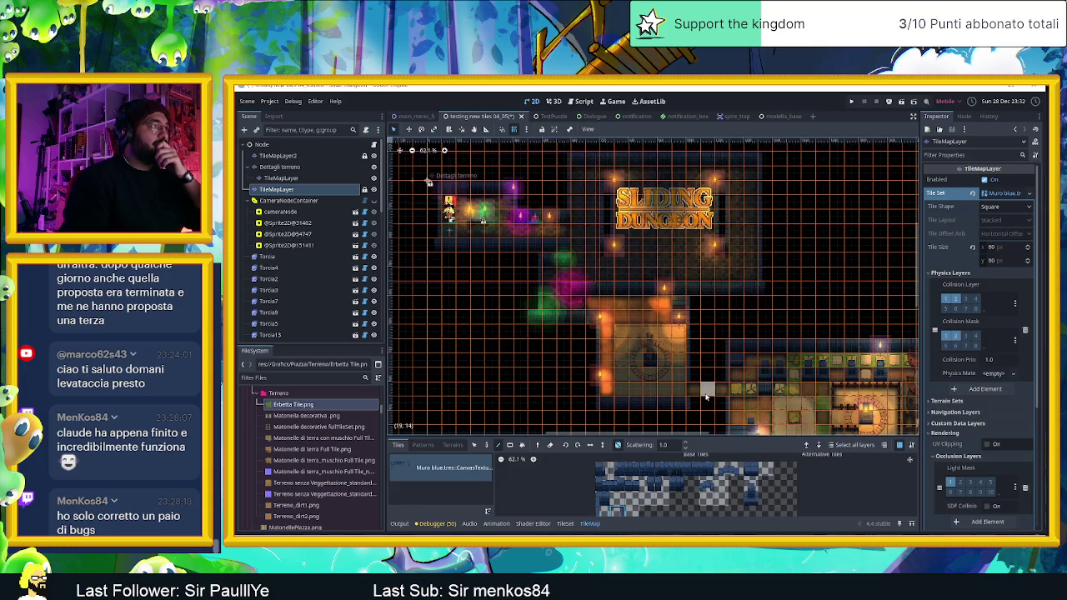
scroll(751, 384, down, 5)
scroll(750, 384, right, 5)
scroll(750, 384, up, 1)
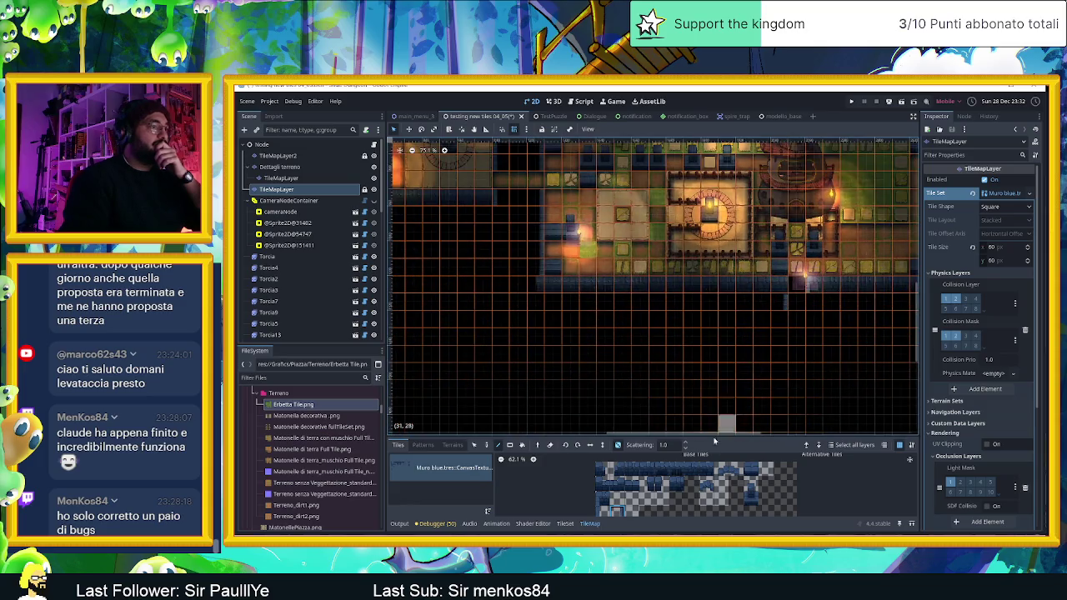
- Enlarge the tileset panel and paint a dark wall tile extending the wall column downward
drag(709, 435, 708, 377)
scroll(632, 489, down, 2)
scroll(632, 489, up, 5)
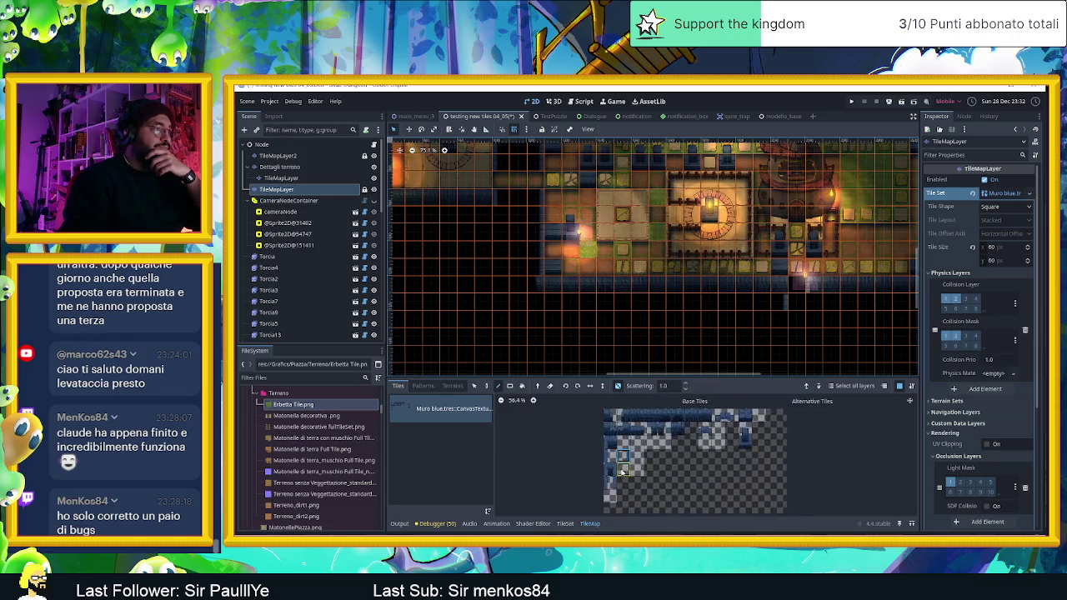
click(617, 469)
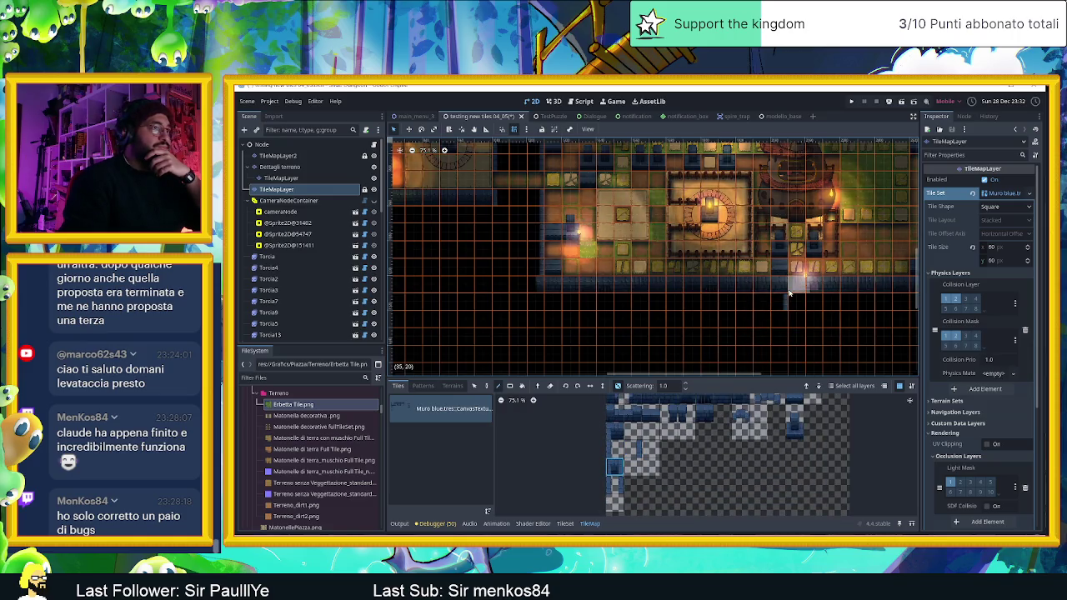
scroll(764, 326, up, 2)
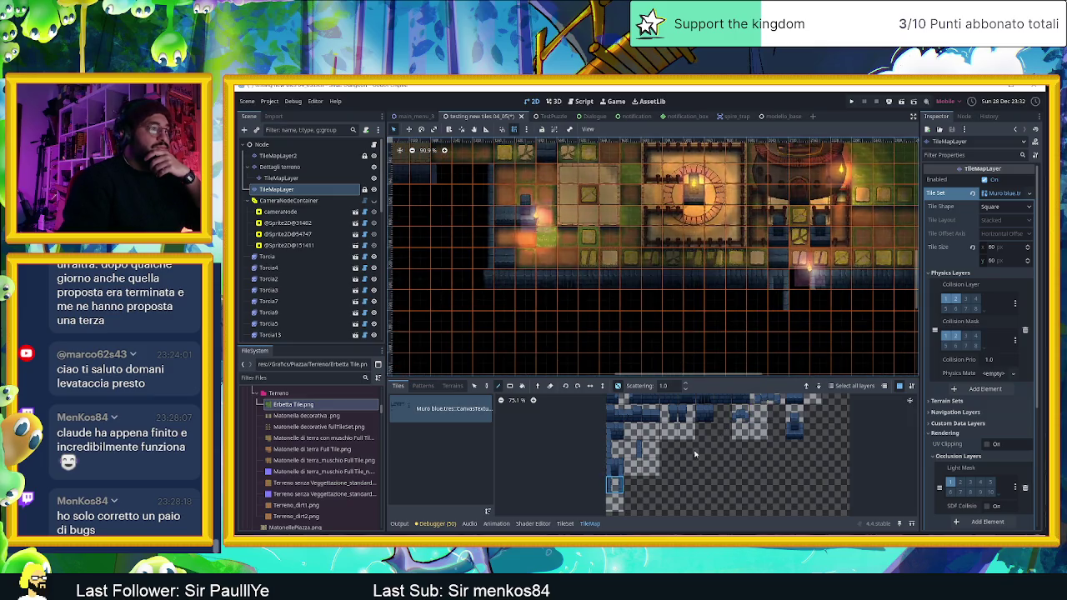
click(633, 450)
click(778, 322)
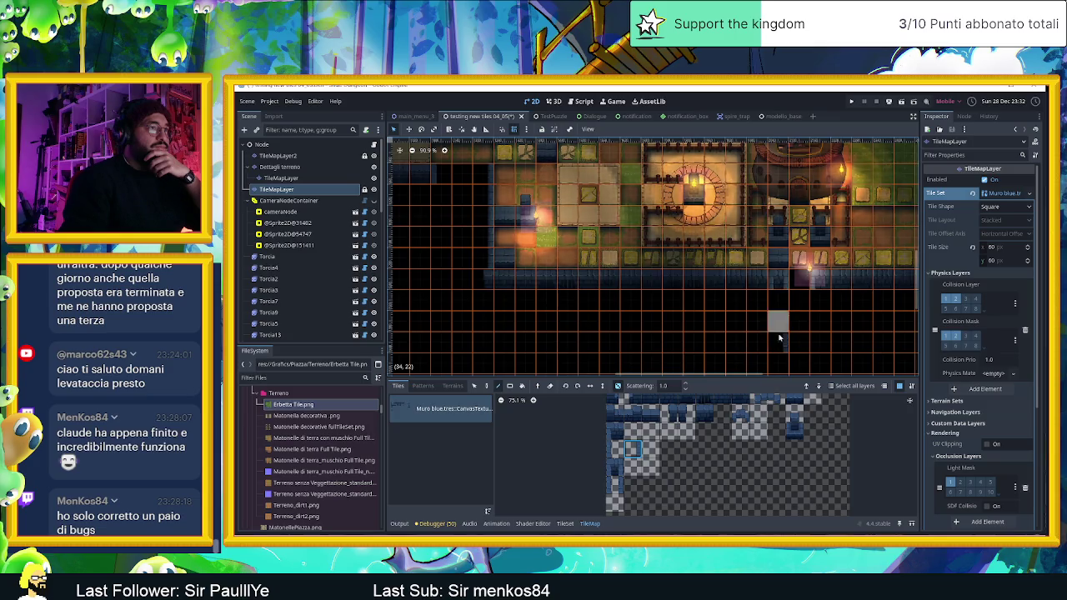
drag(798, 317, 699, 335)
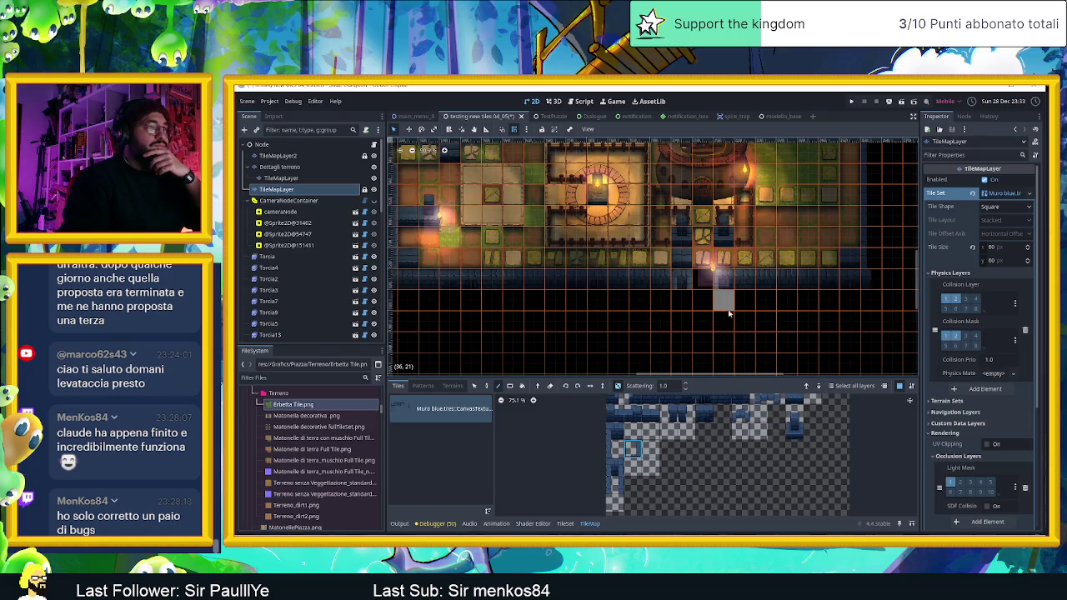
click(672, 403)
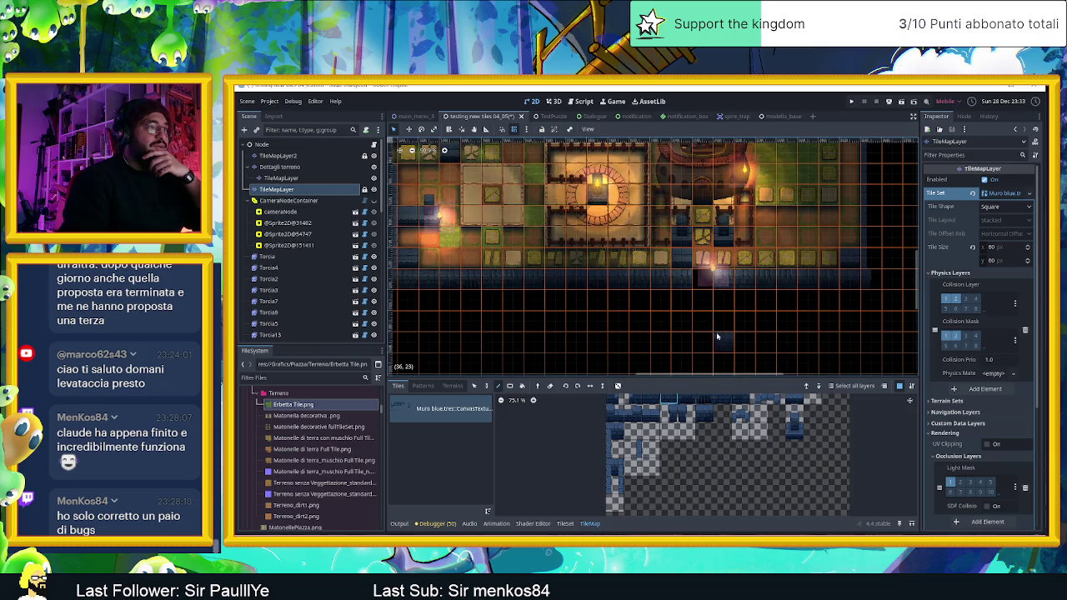
scroll(708, 342, right, 3)
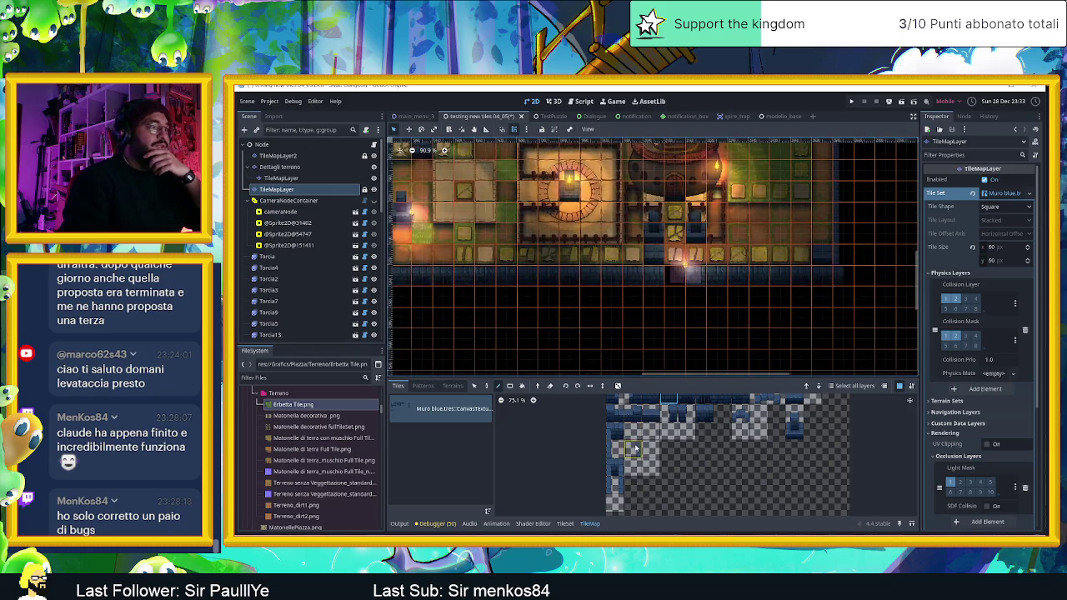
scroll(609, 333, down, 2)
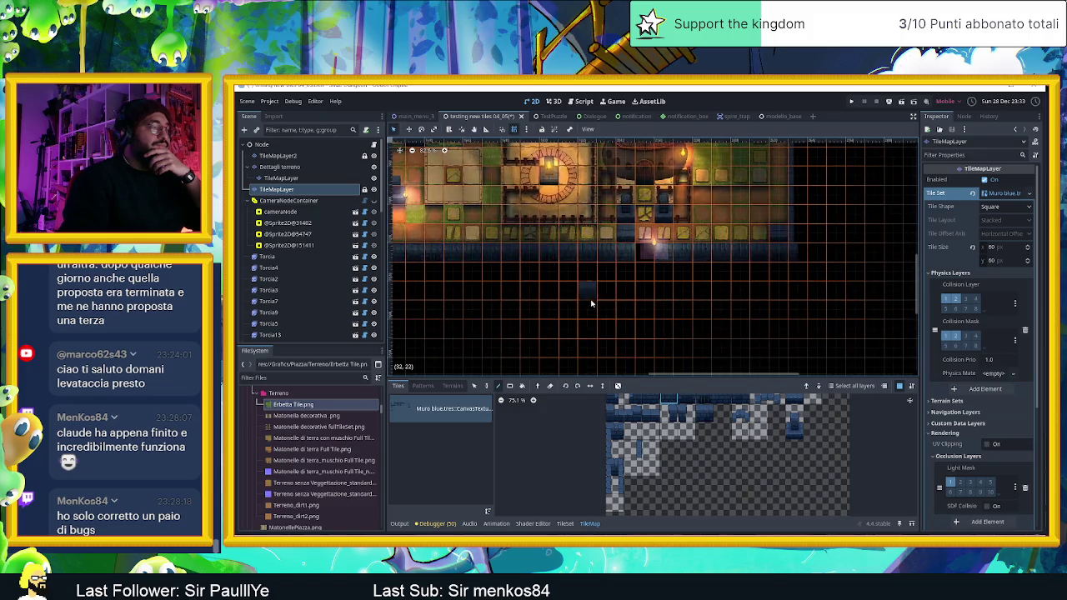
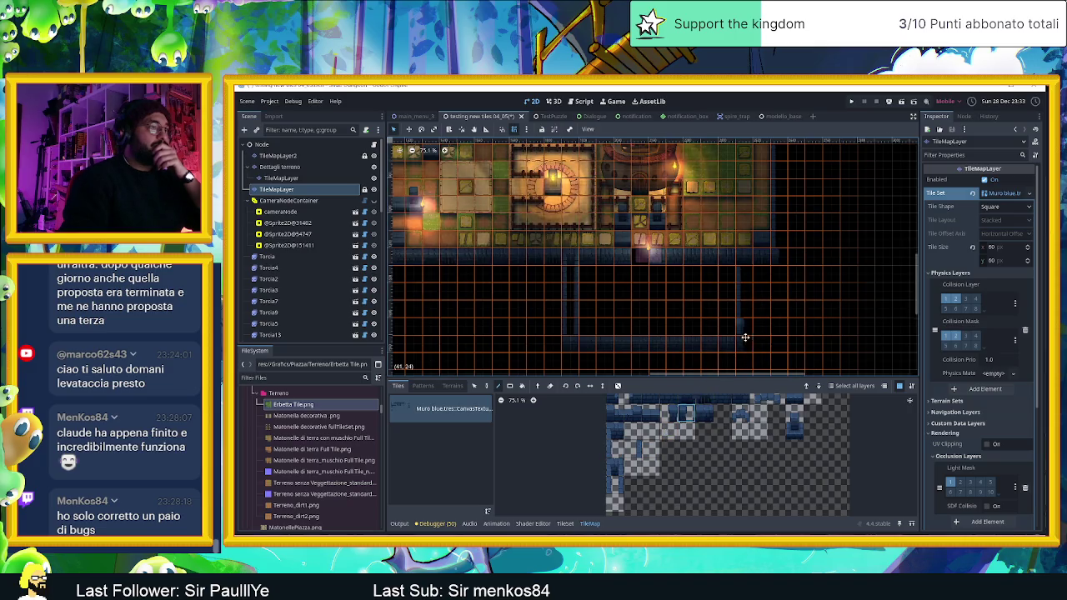
- Browse the Muro blue atlas, trying several wall tiles including the bottom-left one
scroll(745, 337, right, 5)
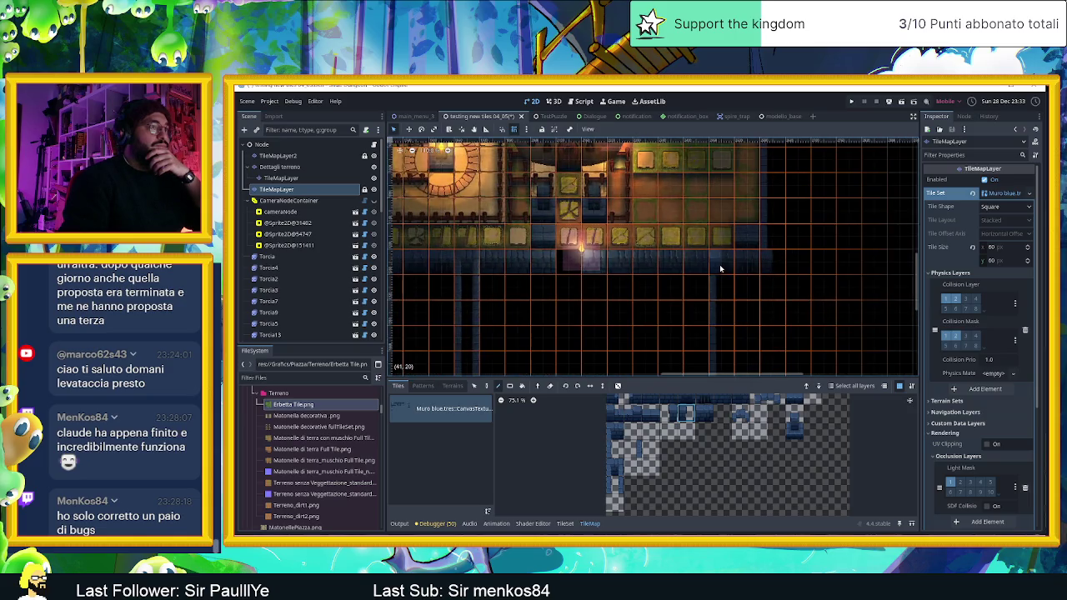
scroll(696, 432, up, 2)
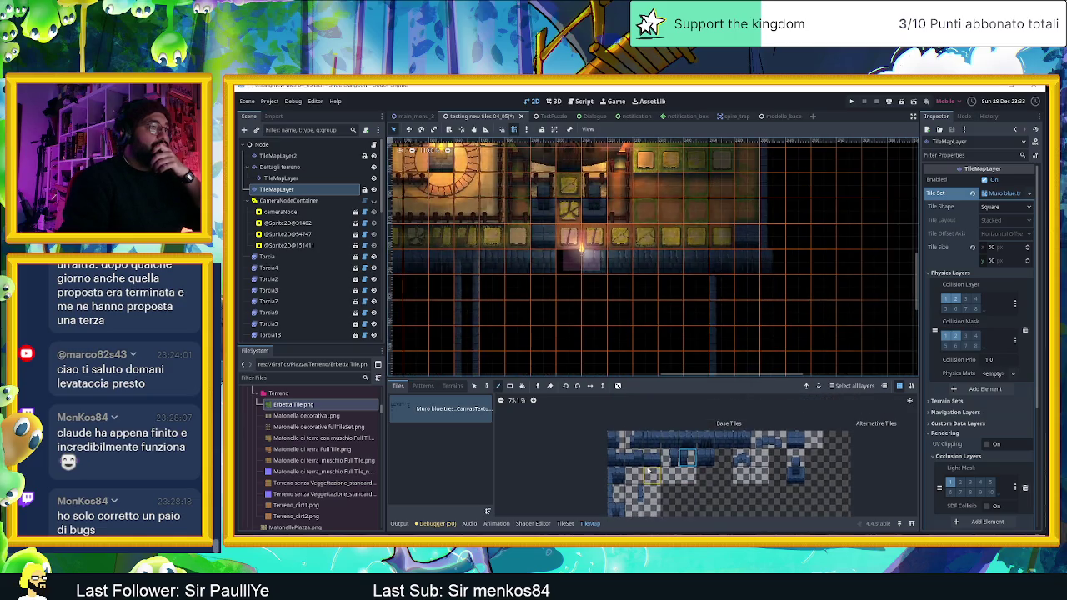
click(794, 440)
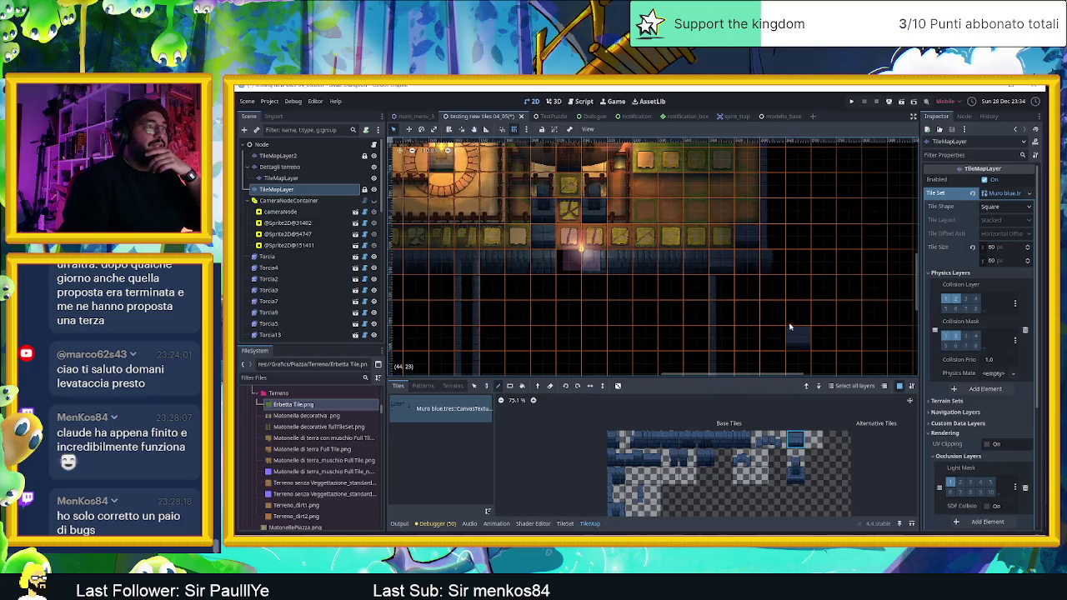
scroll(768, 323, down, 1)
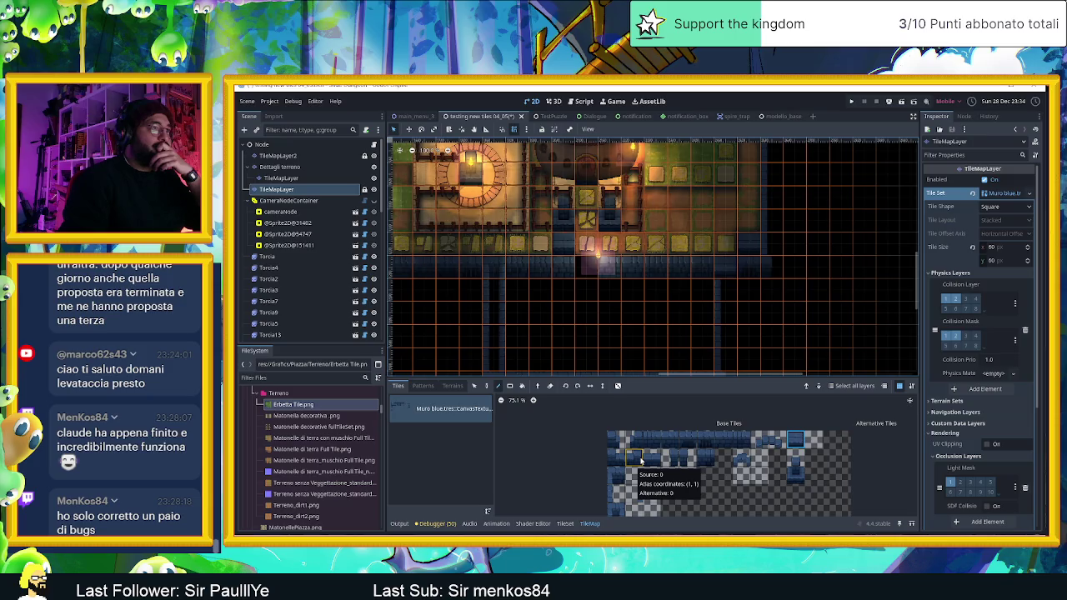
click(641, 461)
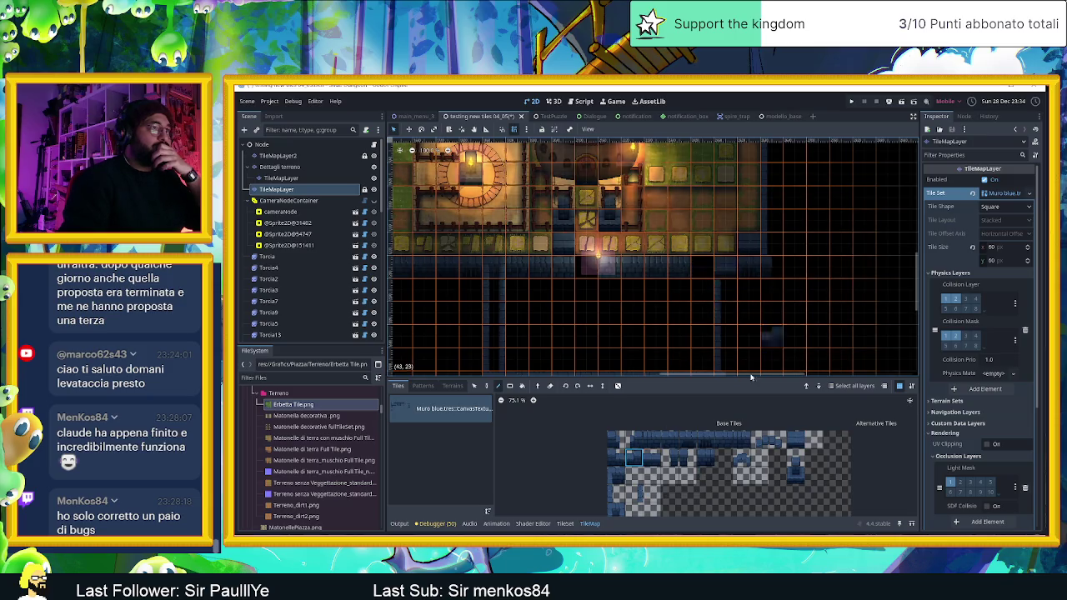
click(661, 449)
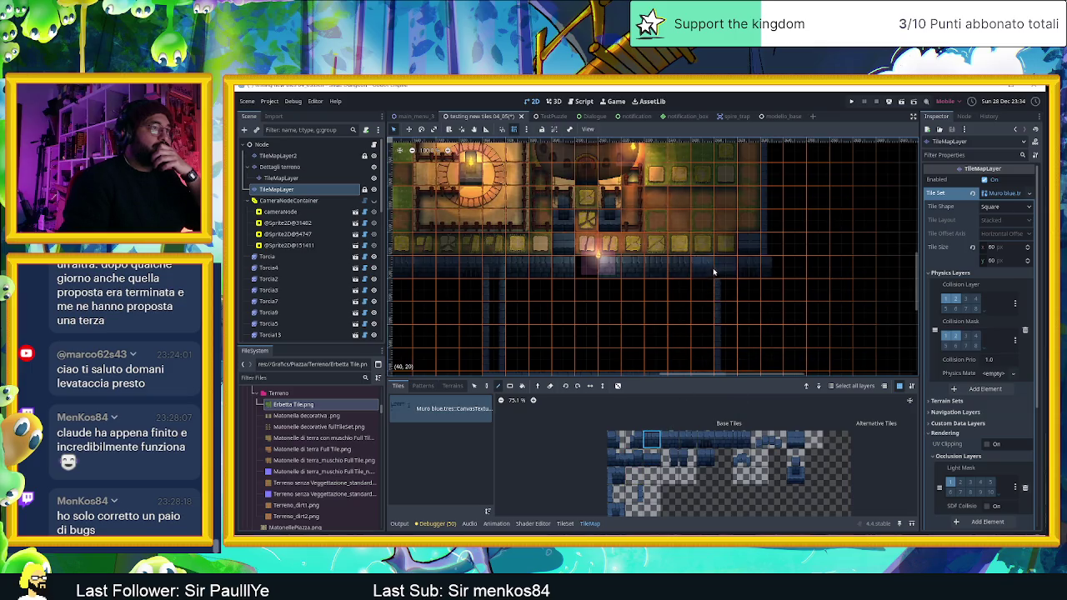
scroll(603, 261, down, 3)
scroll(602, 262, left, 3)
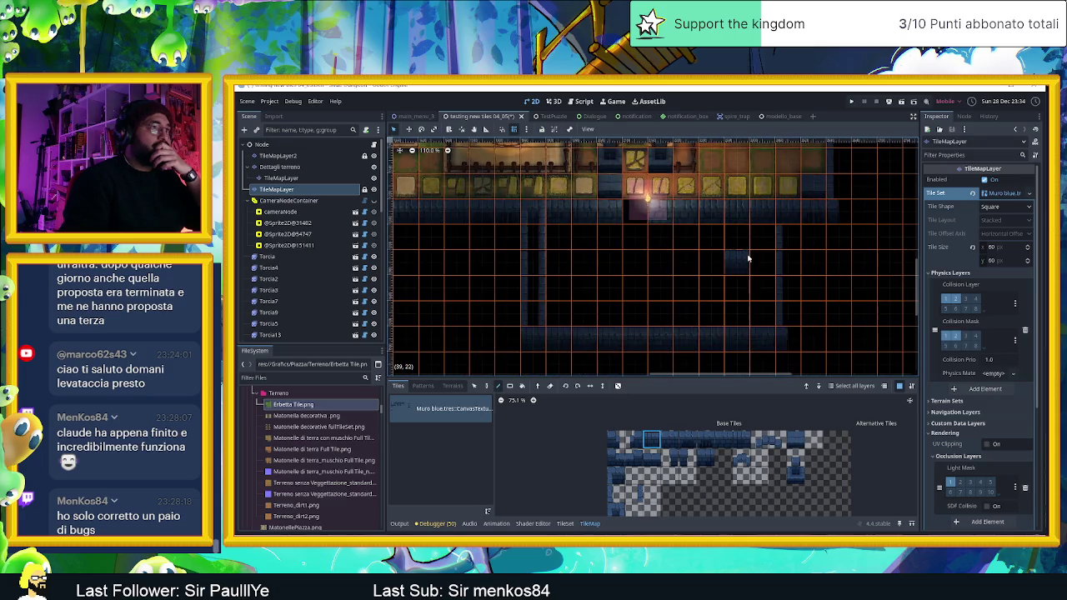
scroll(731, 262, up, 2)
scroll(732, 262, right, 2)
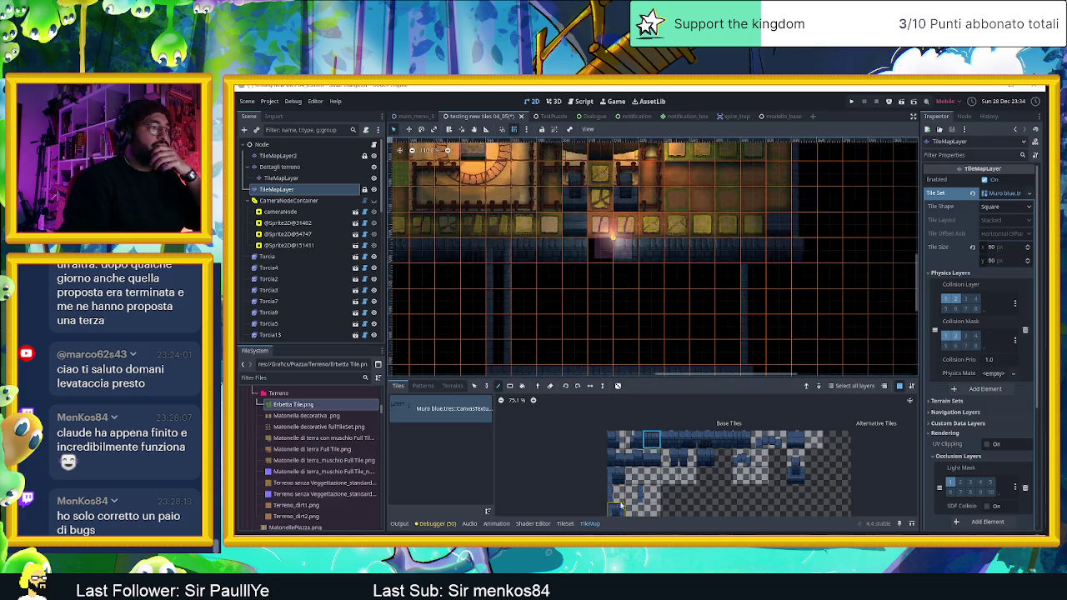
scroll(631, 468, down, 1)
click(614, 505)
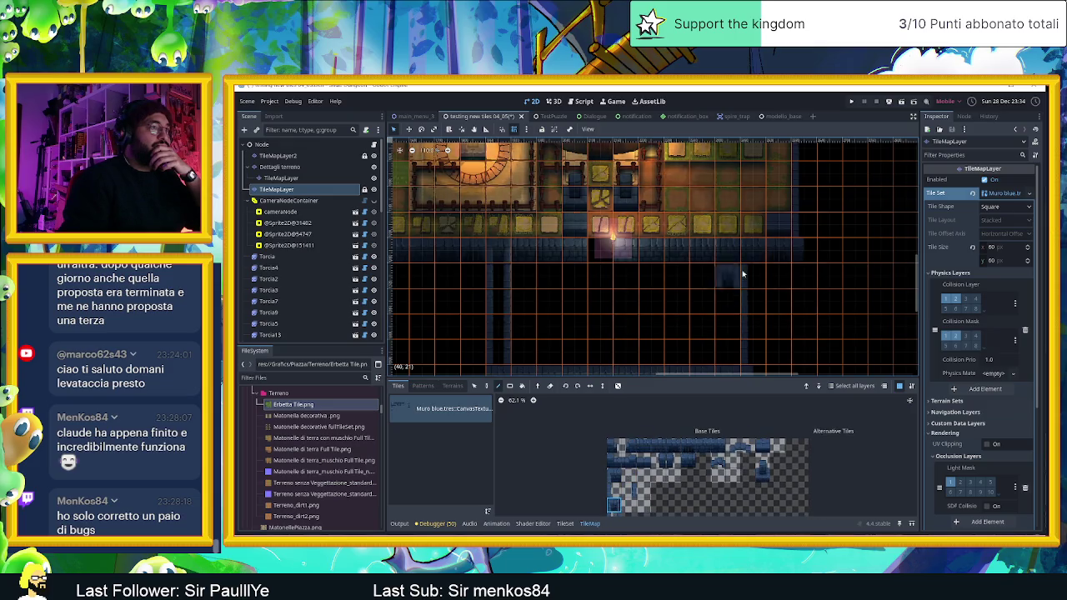
- Paint the vertical wall column further down the map with the chosen wall tile
scroll(746, 275, down, 2)
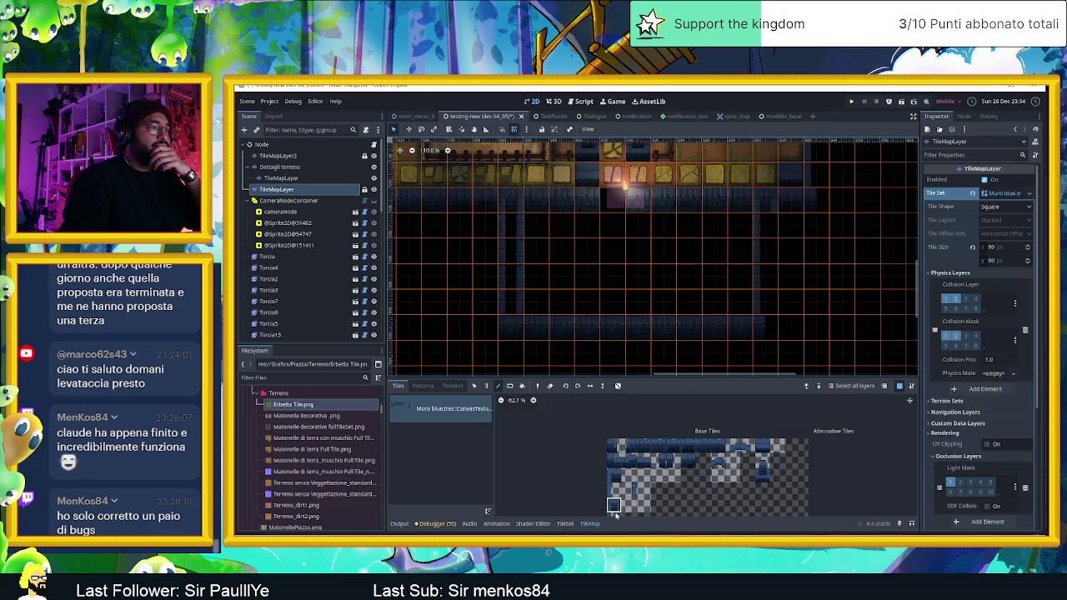
scroll(625, 500, down, 2)
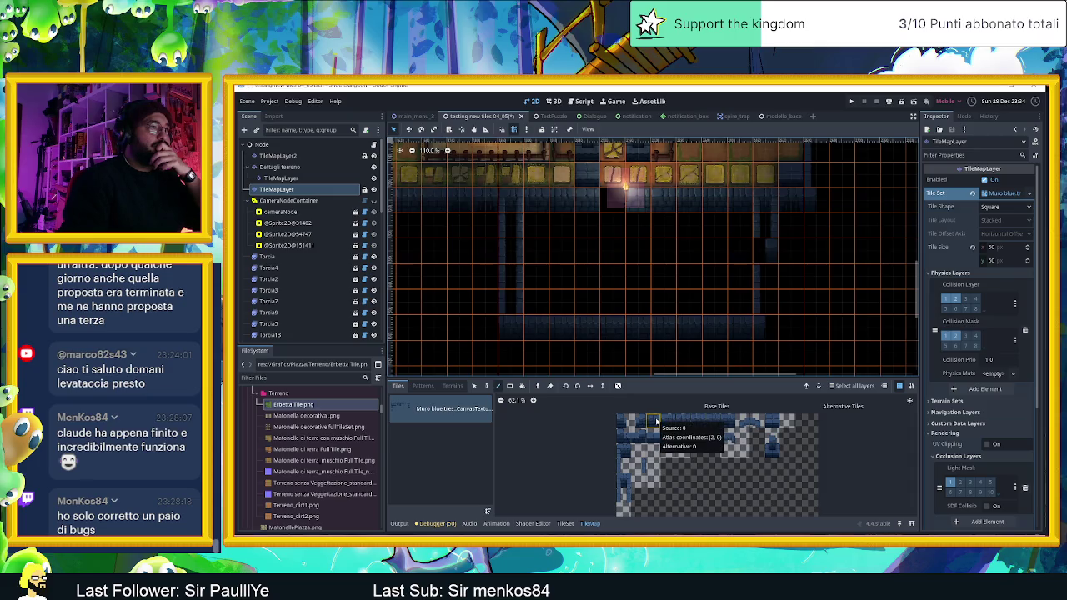
click(623, 494)
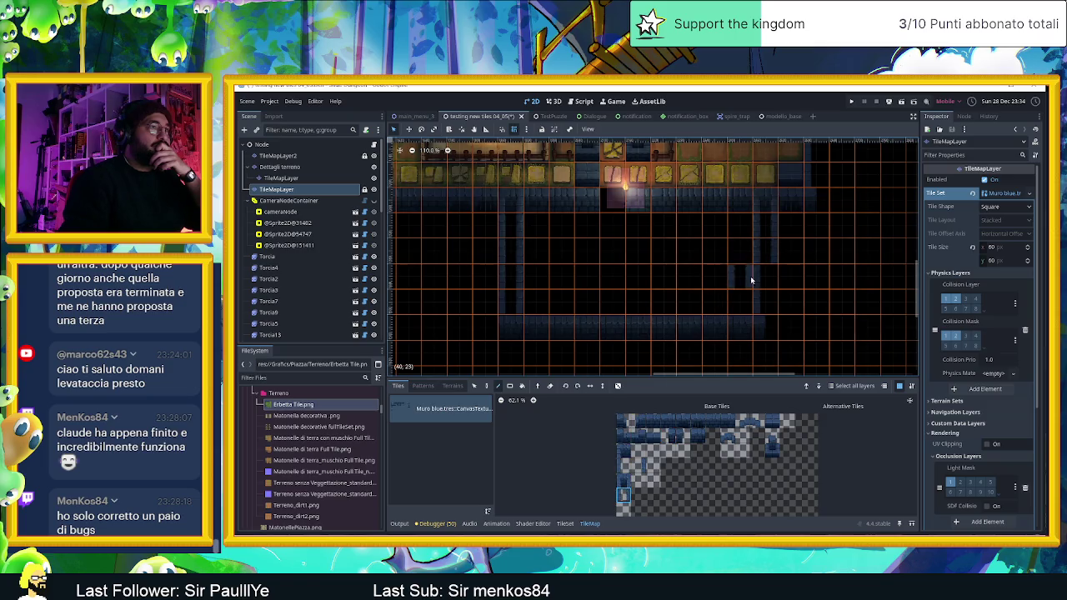
drag(768, 292, 754, 372)
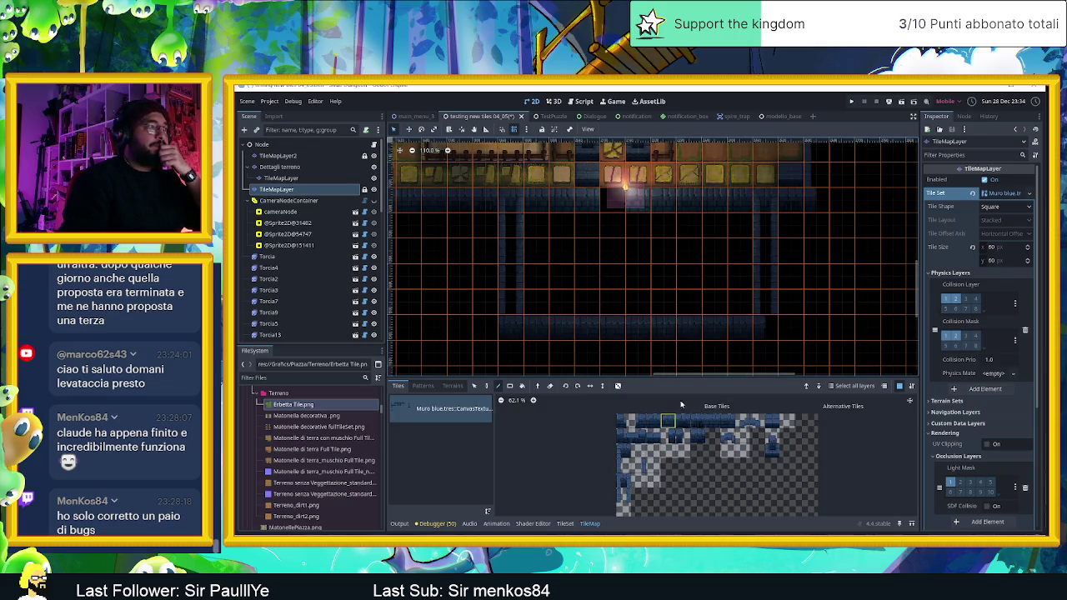
scroll(838, 302, down, 1)
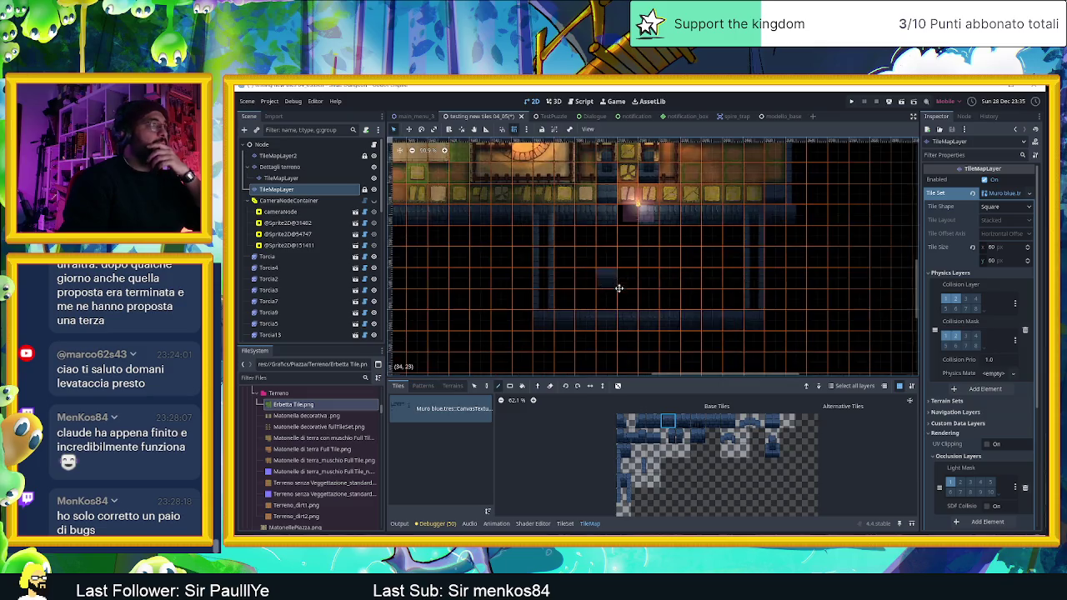
drag(619, 288, 636, 315)
- On TileMapLayer2, choose the grass floor source, then paint and undo a trial grass path
click(277, 156)
drag(687, 335, 620, 330)
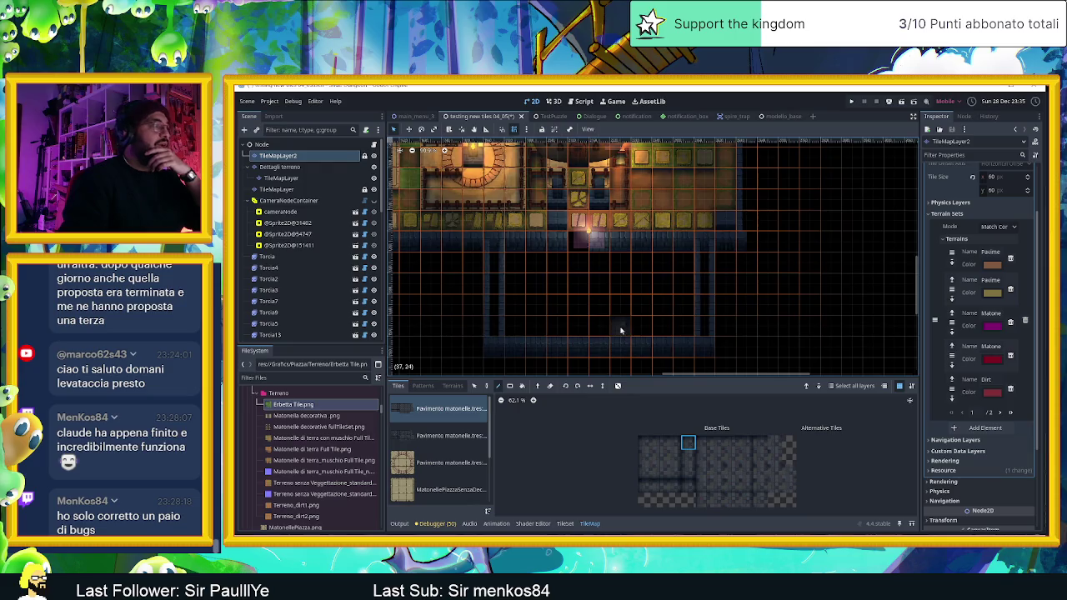
scroll(426, 479, down, 3)
click(442, 435)
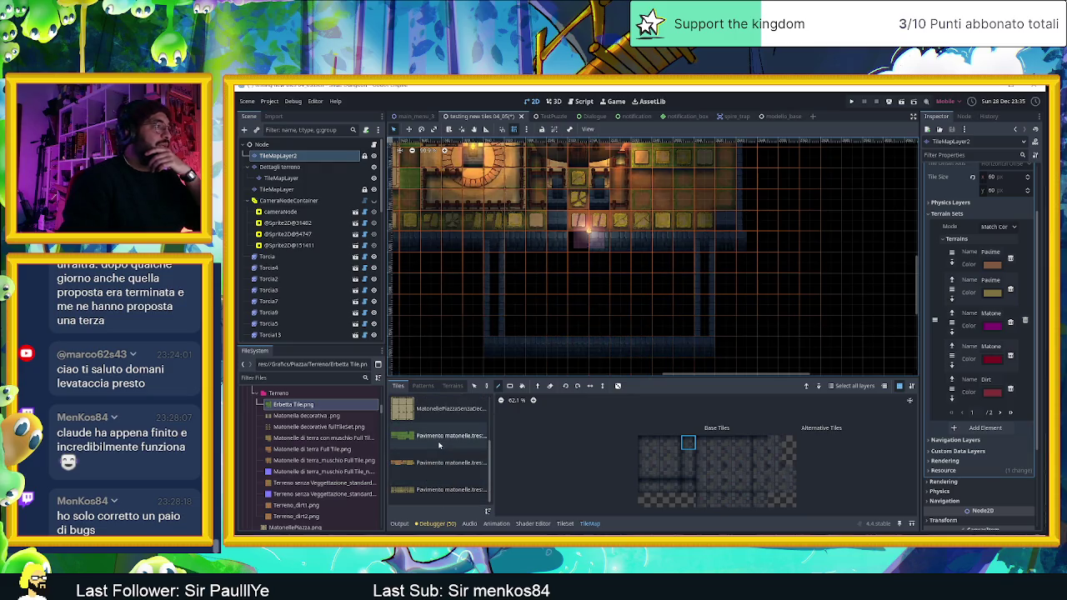
click(509, 386)
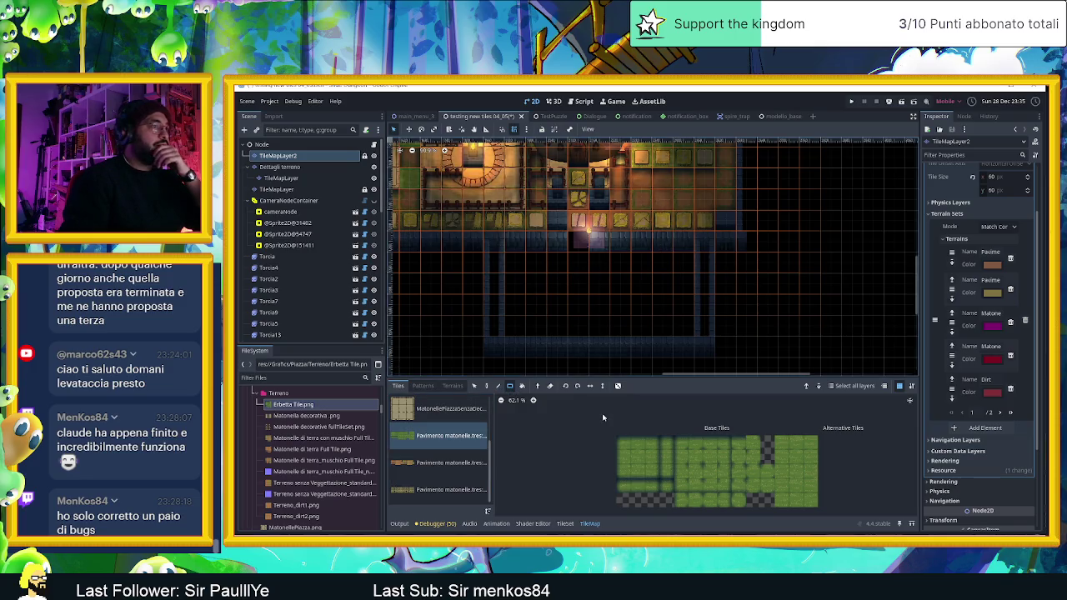
click(461, 387)
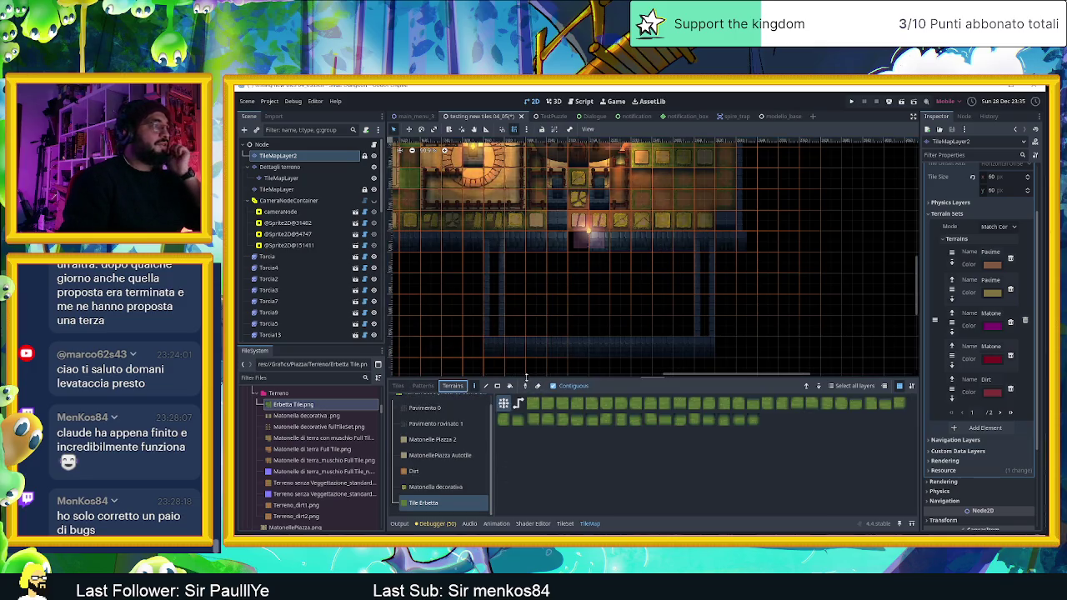
drag(508, 255, 677, 319)
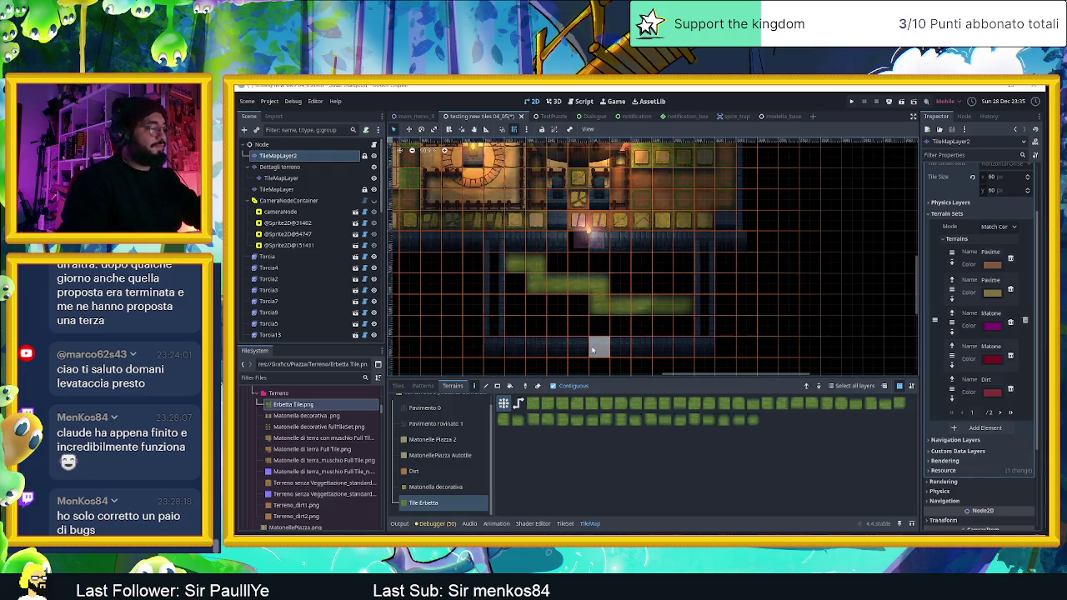
key(ctrl+z)
- Fill a rectangle below the room with Tile Erbetta grass using the Rect tool
click(497, 386)
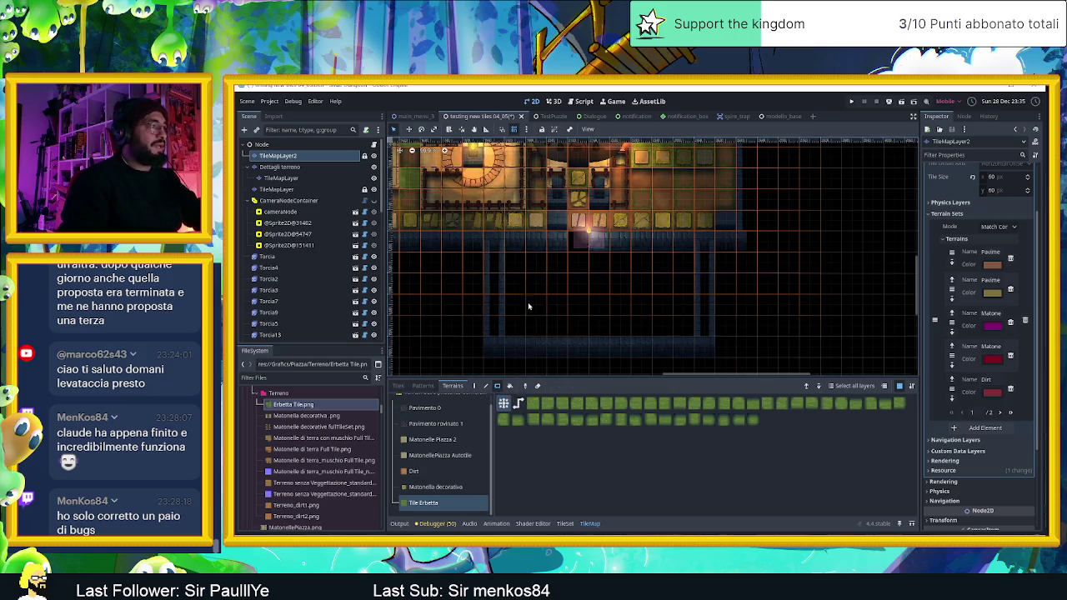
drag(512, 261, 692, 335)
scroll(613, 309, up, 2)
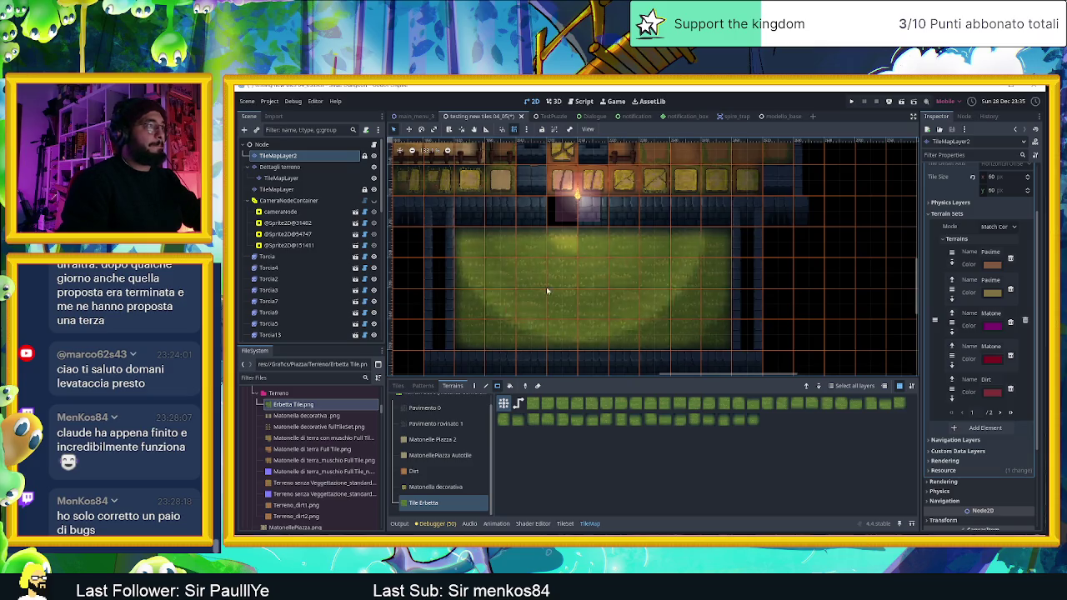
scroll(621, 313, up, 1)
scroll(629, 292, up, 1)
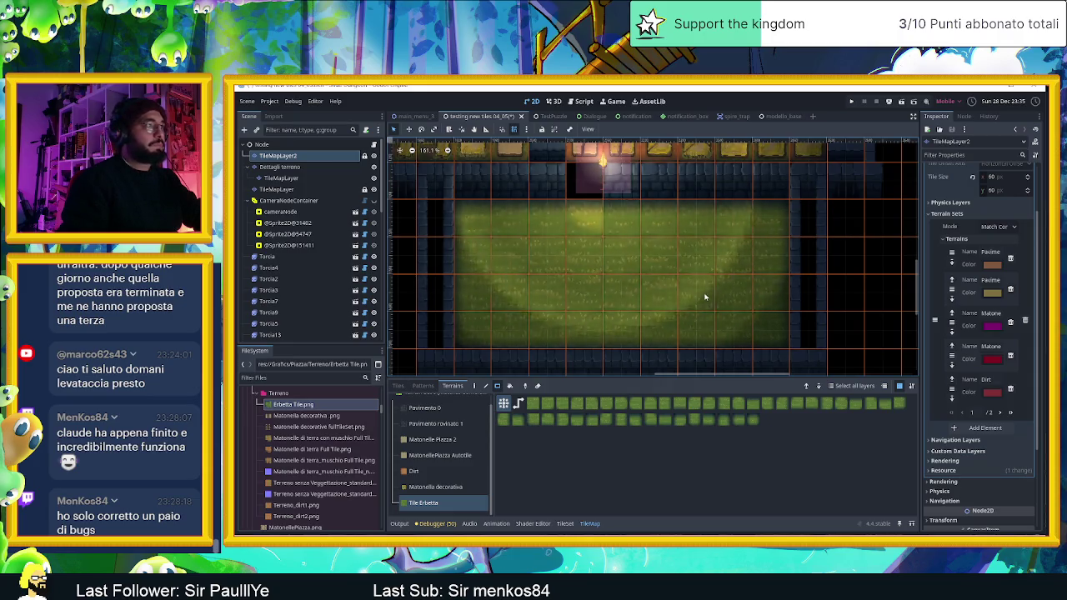
scroll(692, 294, down, 2)
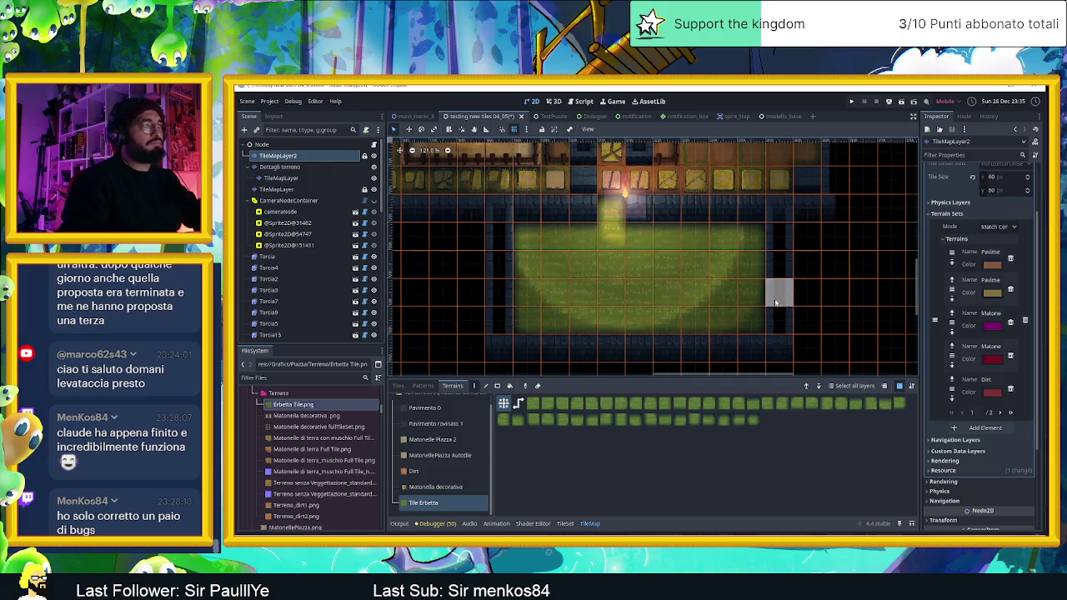
scroll(640, 237, up, 3)
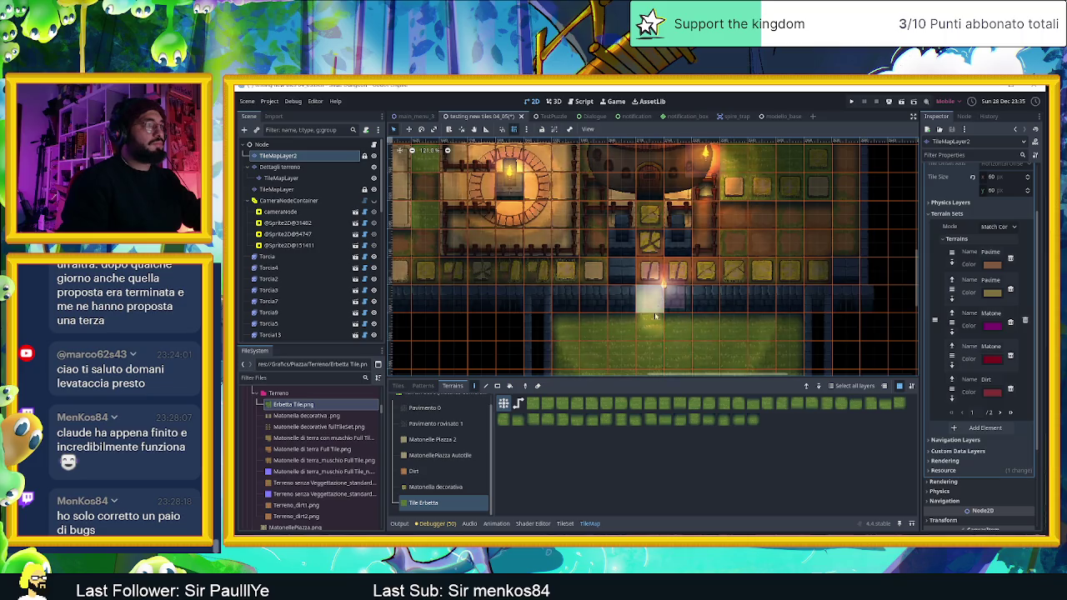
scroll(648, 334, up, 4)
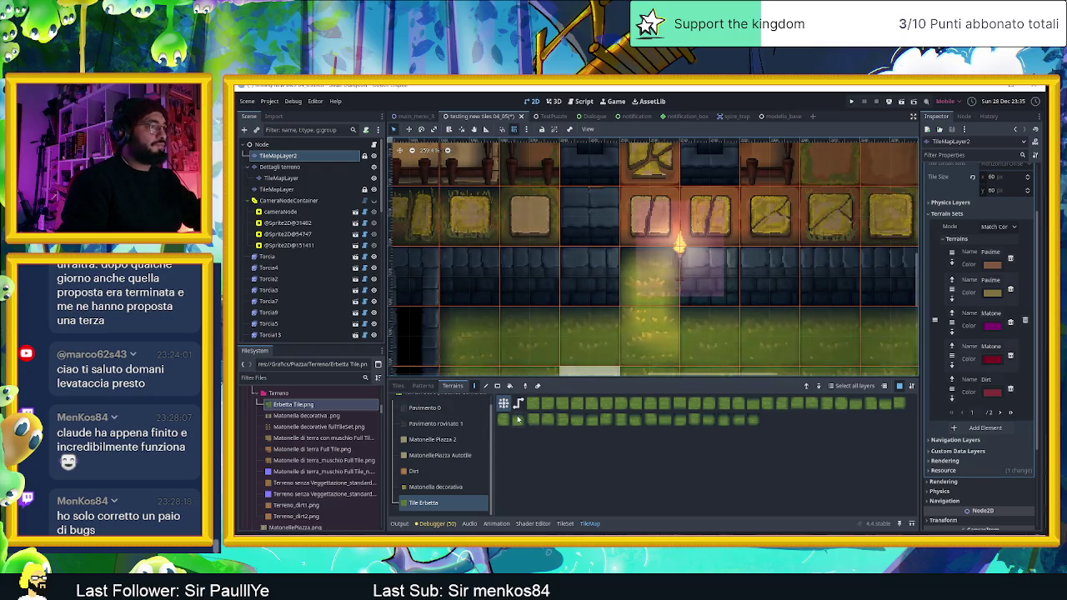
click(564, 523)
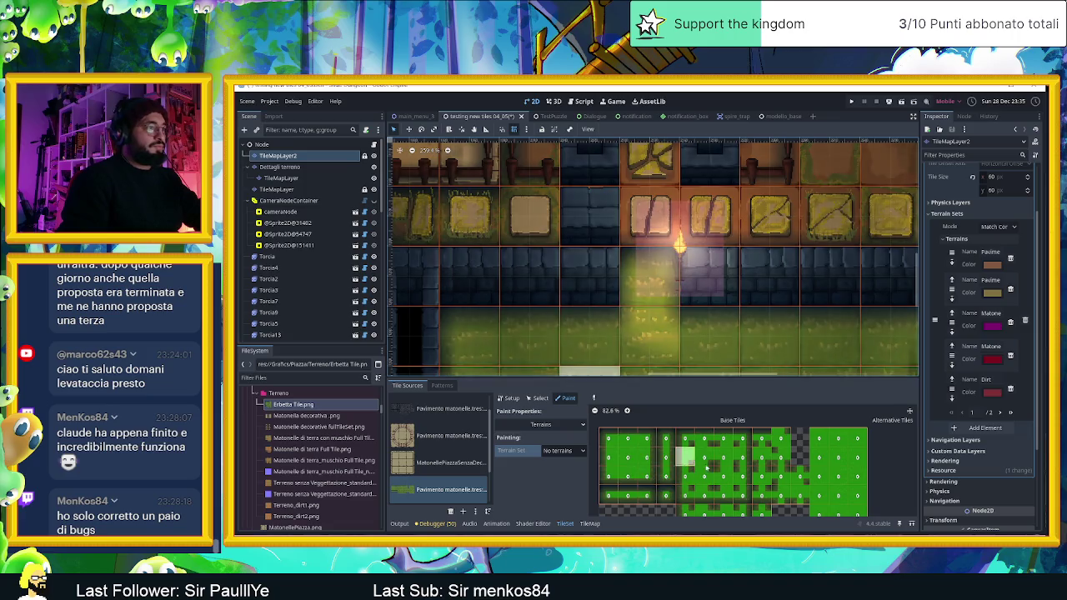
click(589, 524)
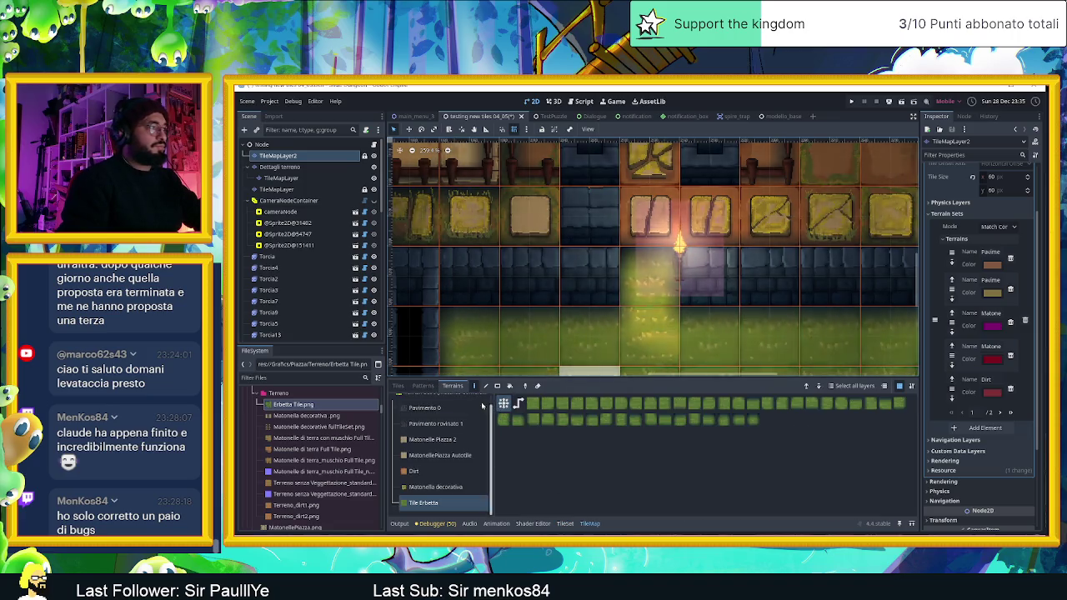
click(398, 385)
click(663, 456)
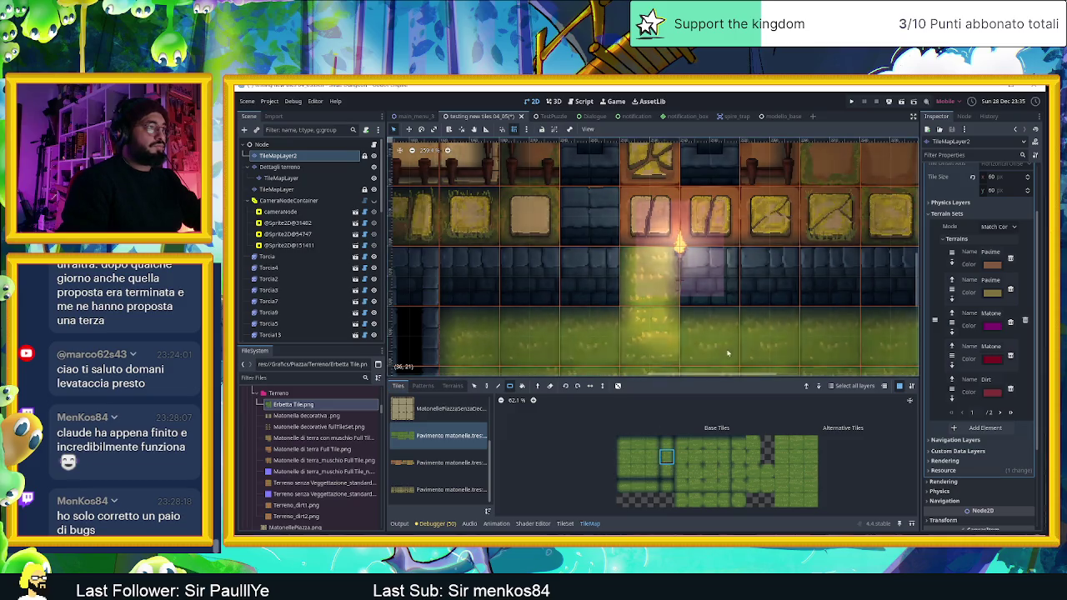
scroll(774, 356, down, 3)
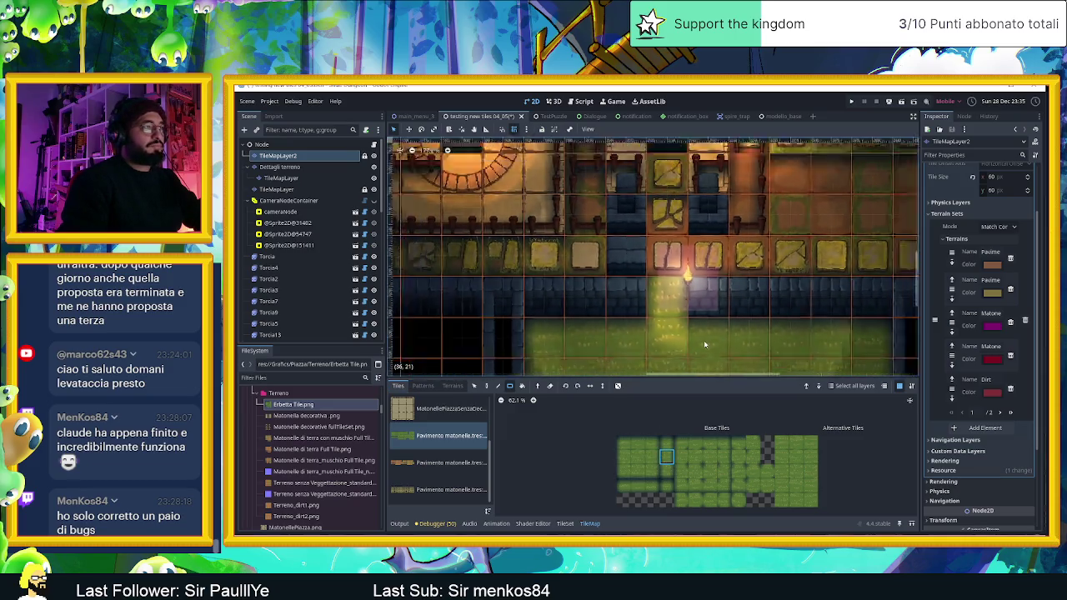
scroll(745, 324, down, 2)
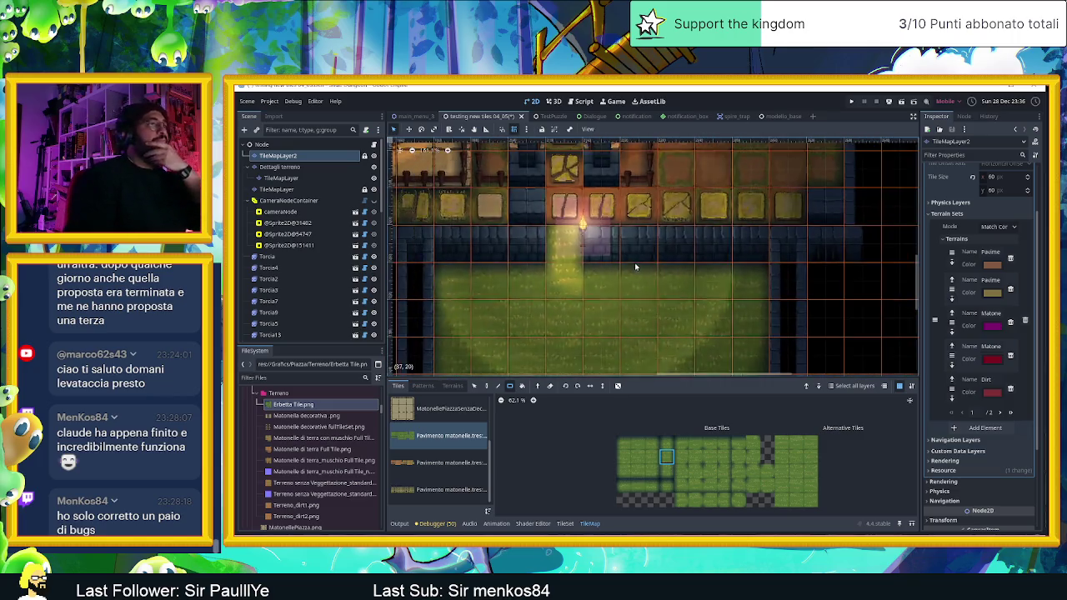
scroll(637, 279, down, 2)
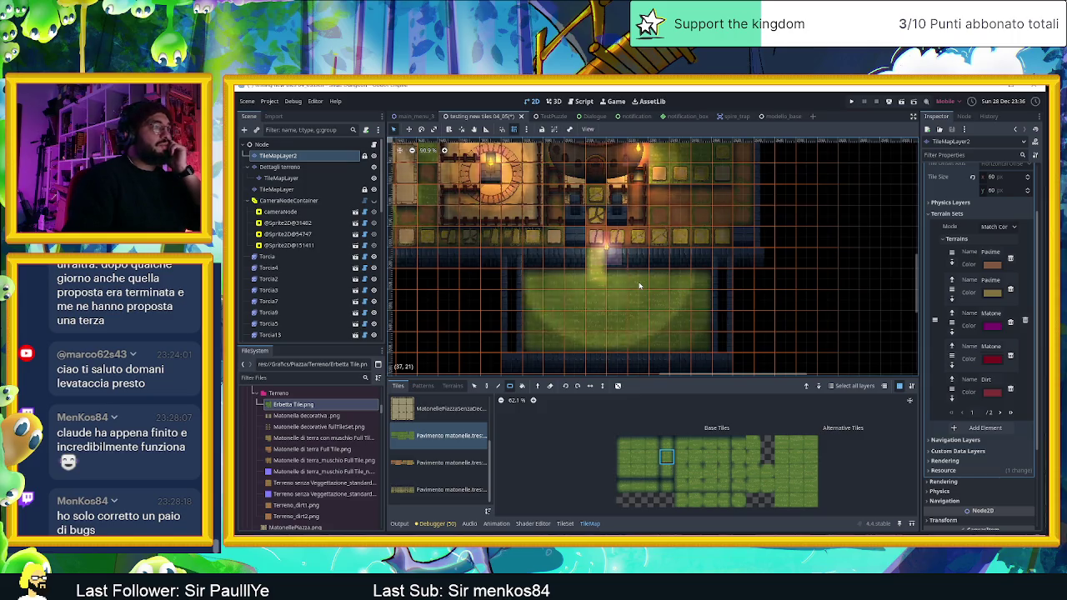
scroll(621, 280, up, 1)
scroll(617, 277, down, 1)
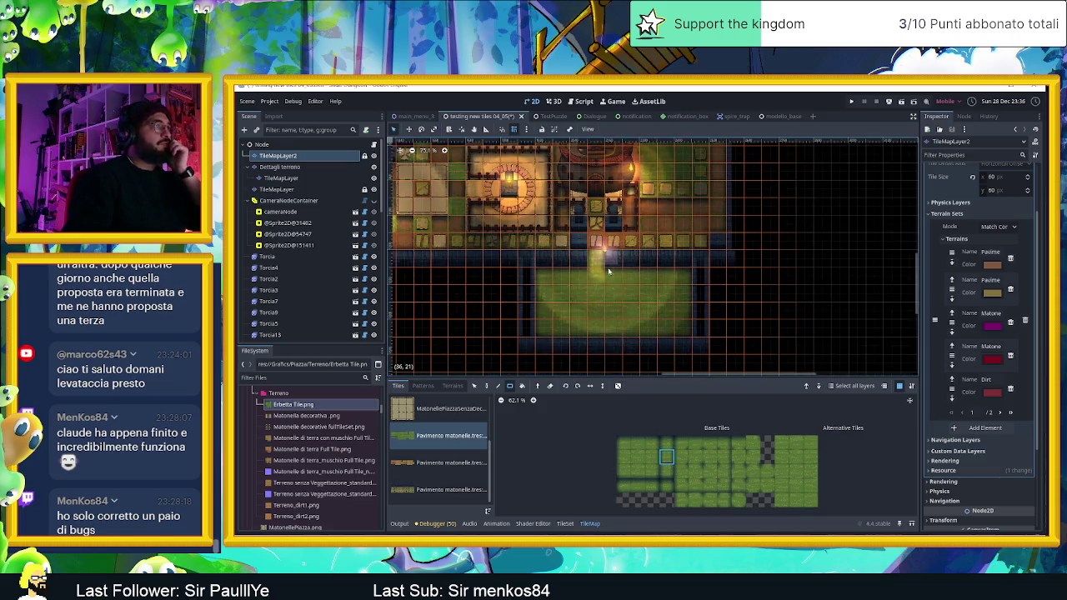
click(285, 201)
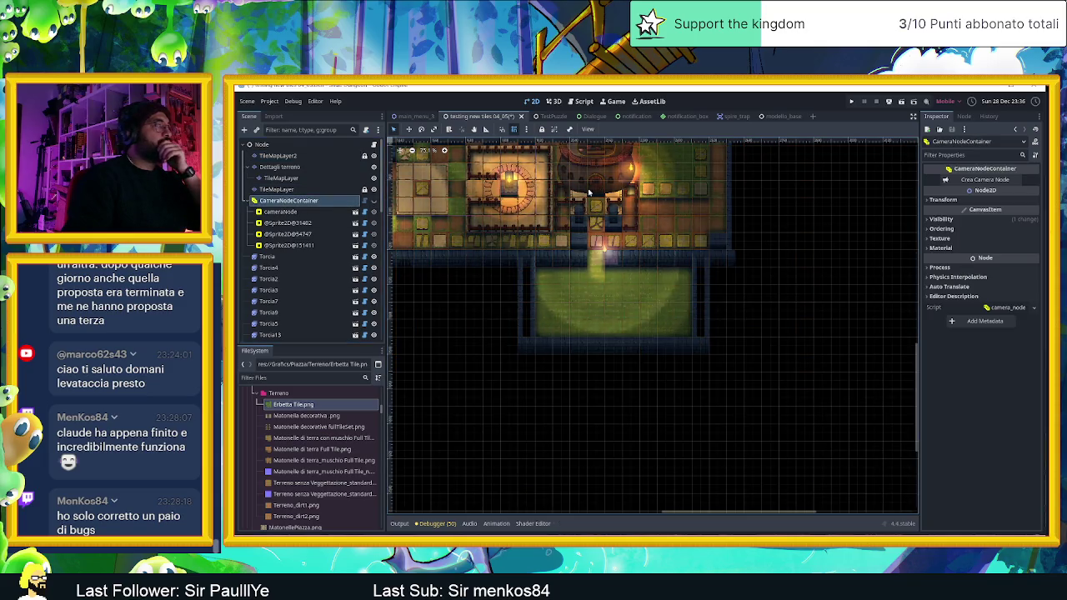
scroll(583, 265, down, 5)
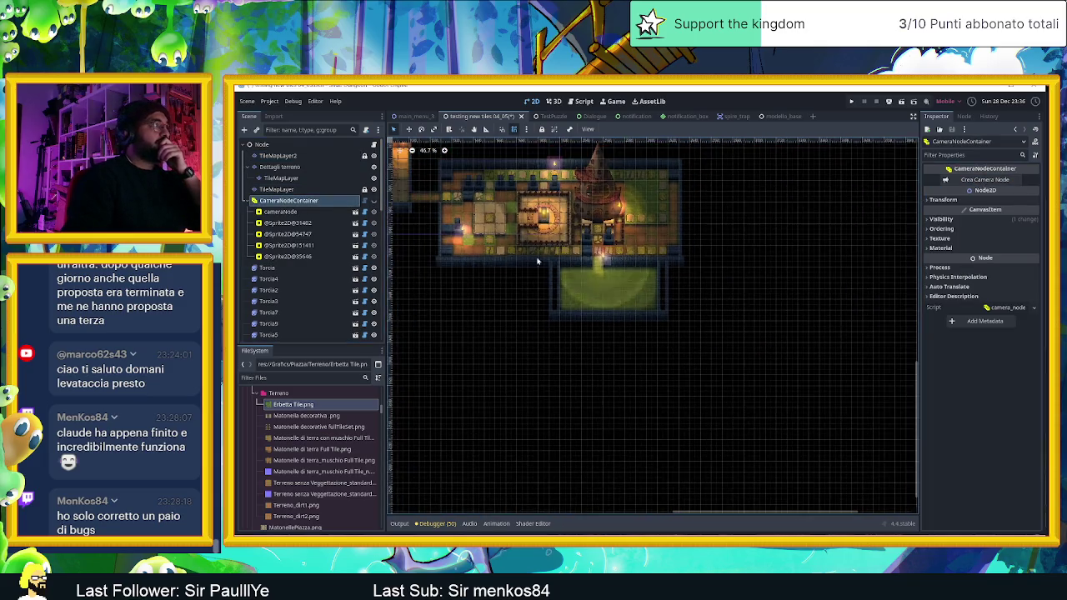
scroll(583, 275, up, 2)
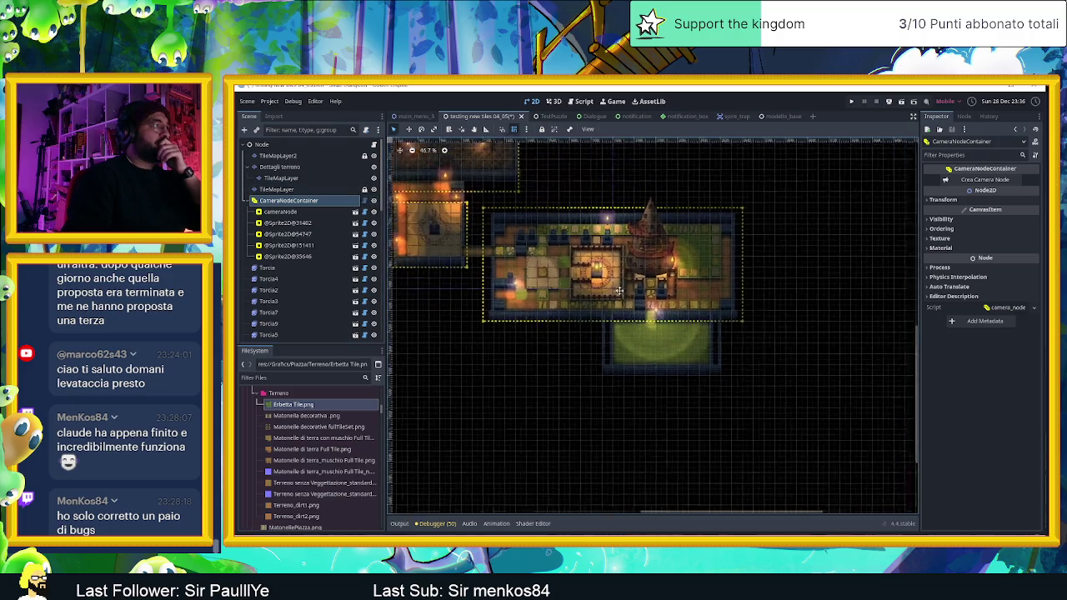
drag(583, 275, 770, 363)
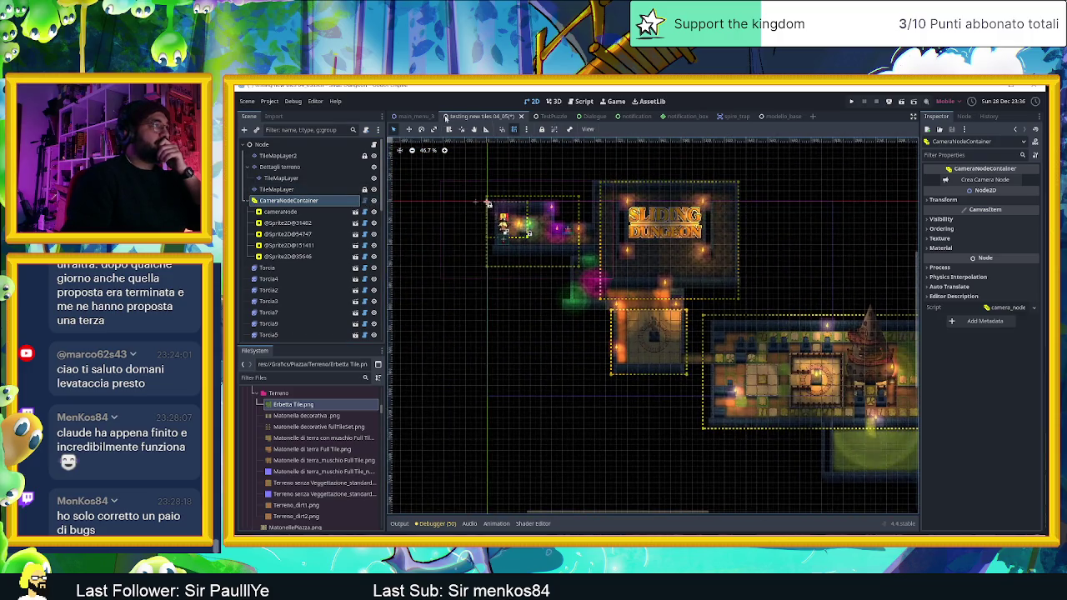
drag(516, 209, 563, 247)
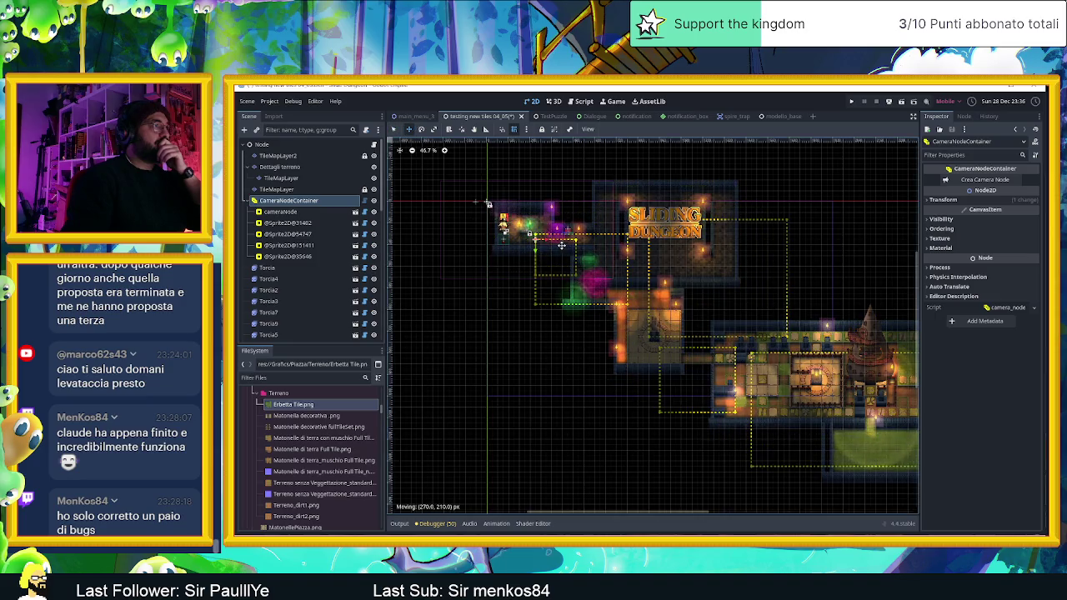
click(308, 256)
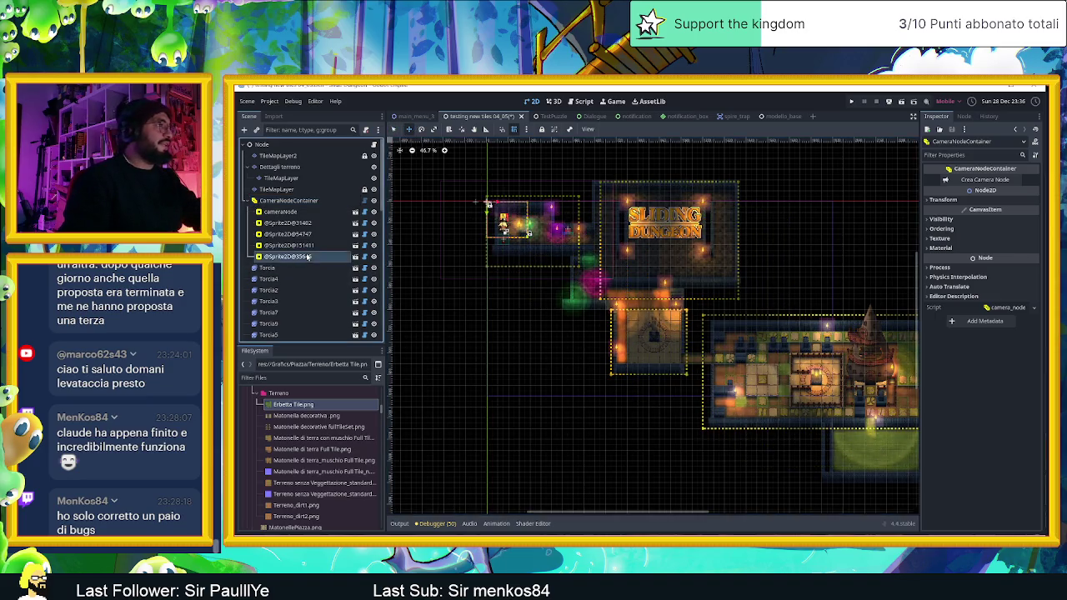
key(f)
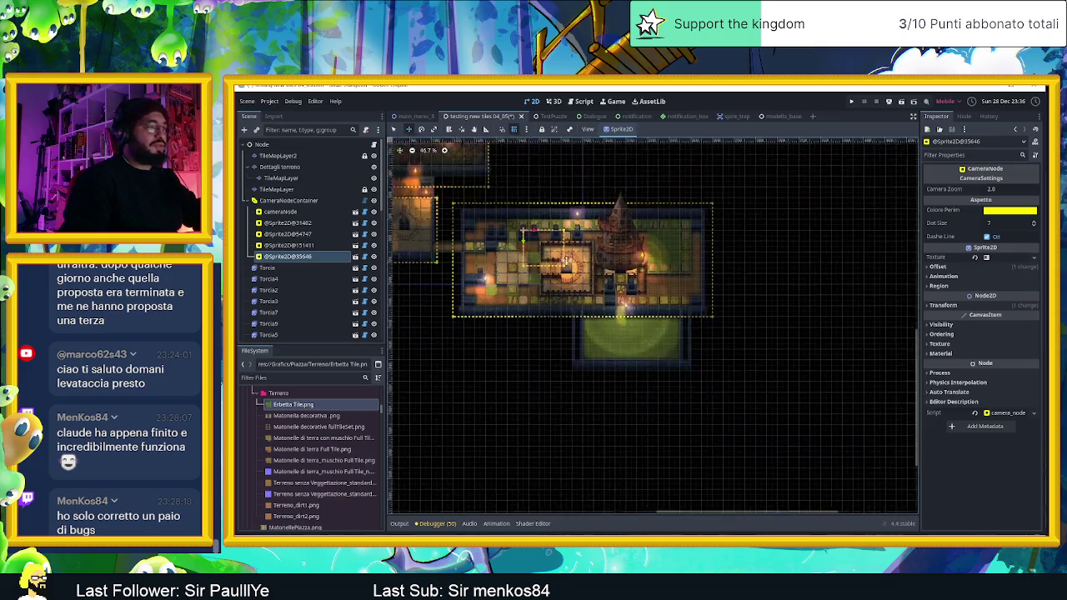
drag(510, 240, 556, 325)
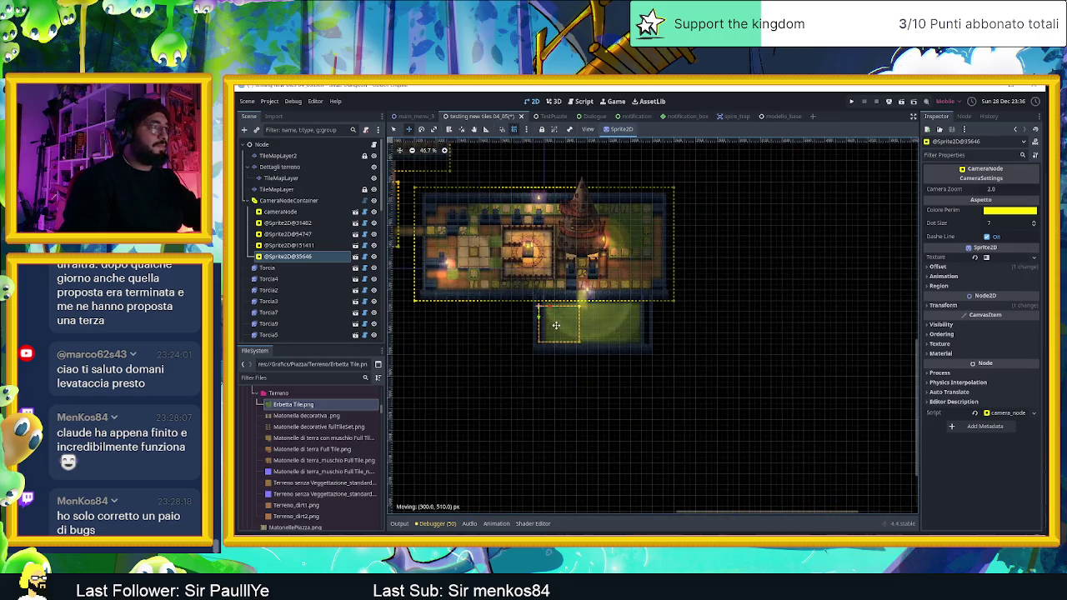
- Stretch the camera-zone sprite with its resize handles to cover the whole grass room
scroll(556, 325, up, 5)
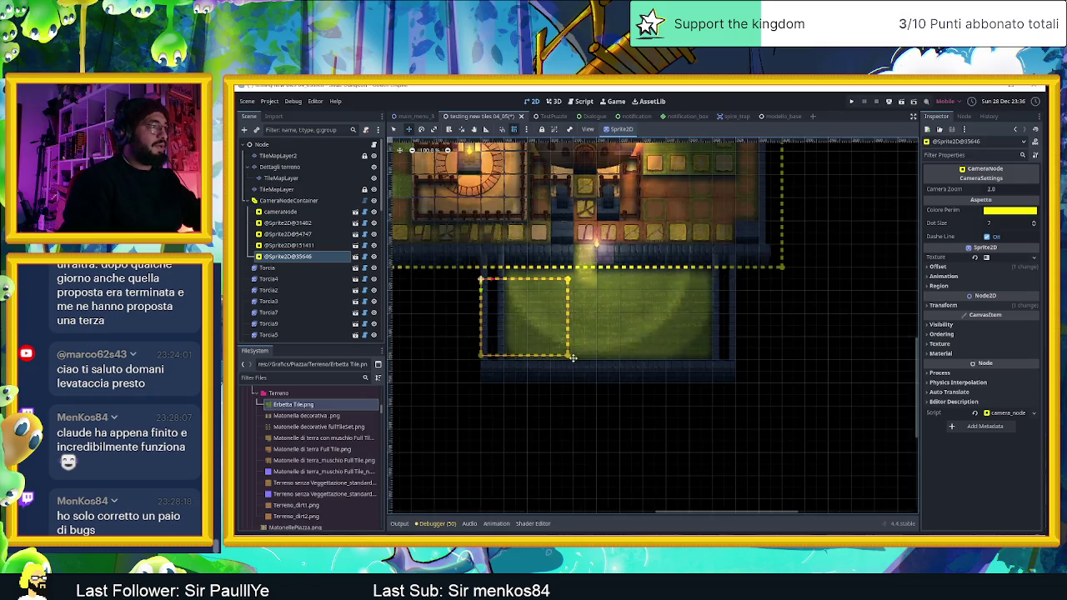
click(393, 131)
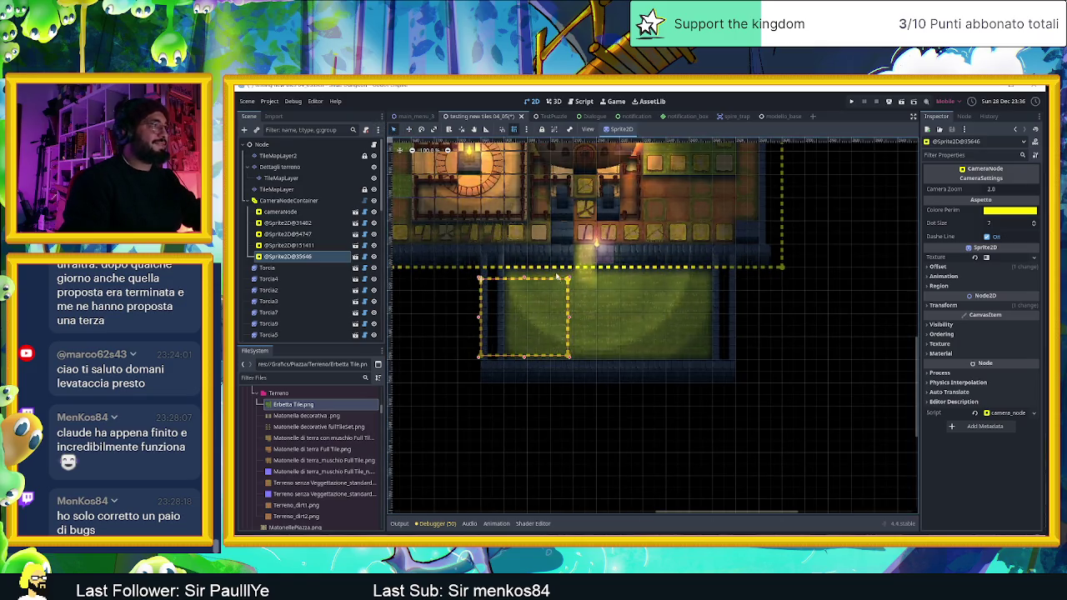
drag(699, 259, 740, 274)
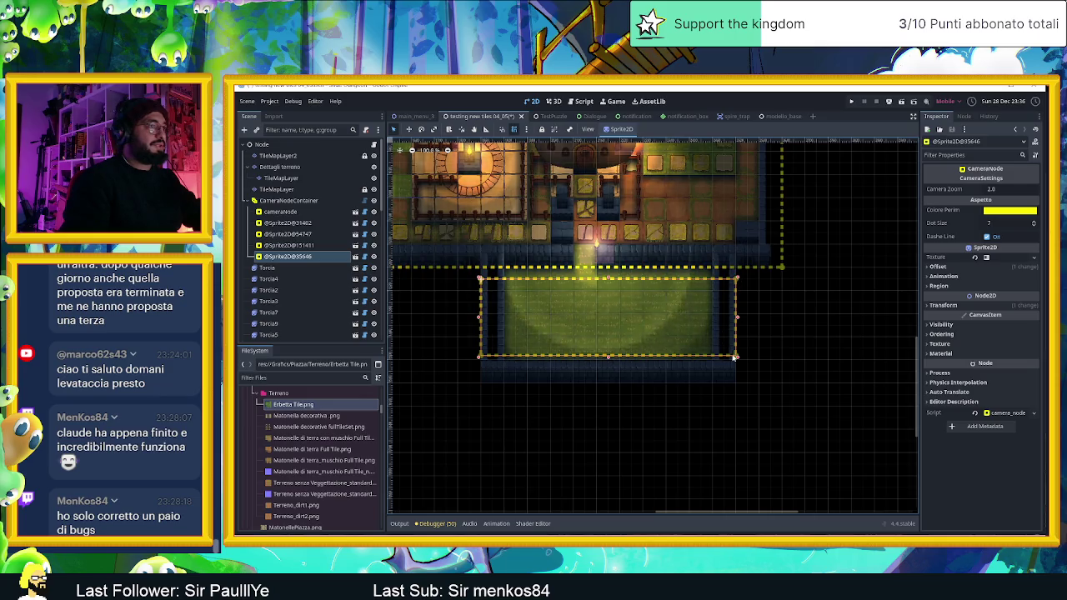
drag(737, 358, 749, 381)
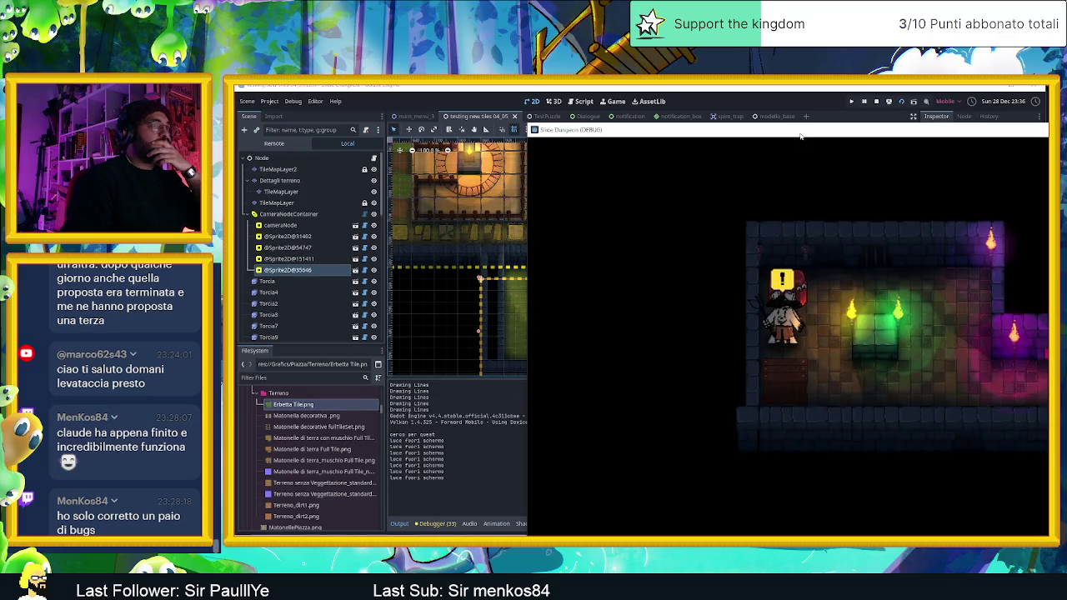
- Slide the slime right, left, right, down and left between the walls, then stop the game
drag(800, 135, 597, 135)
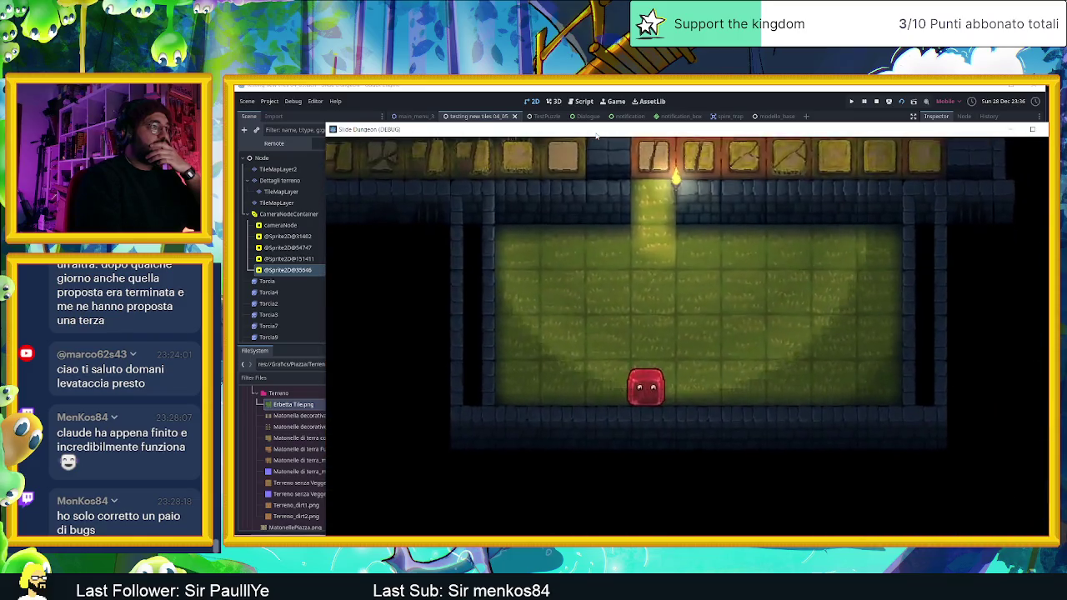
key(Right)
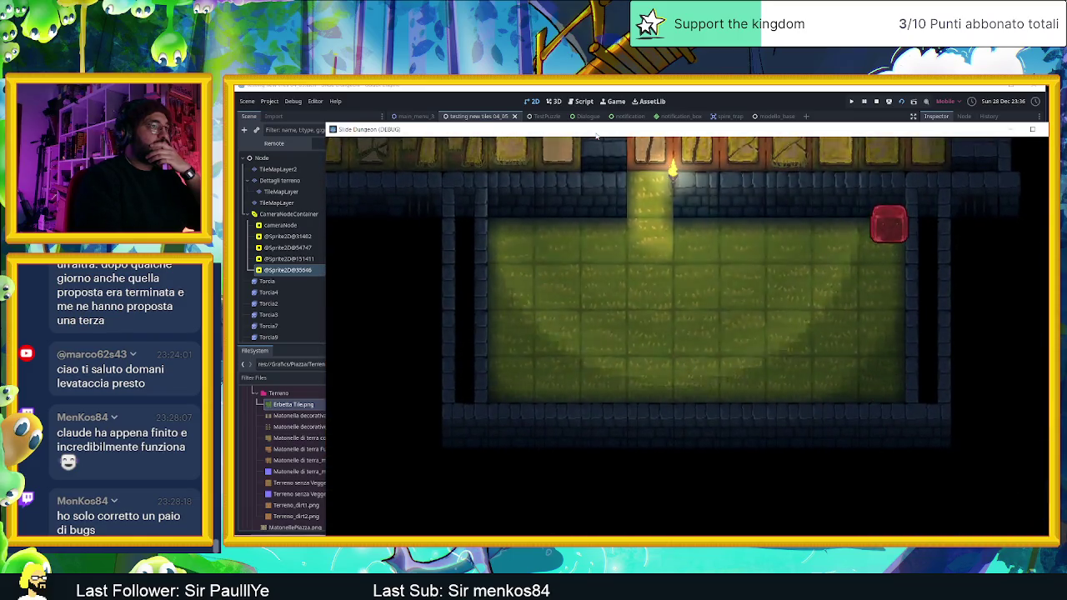
key(Left)
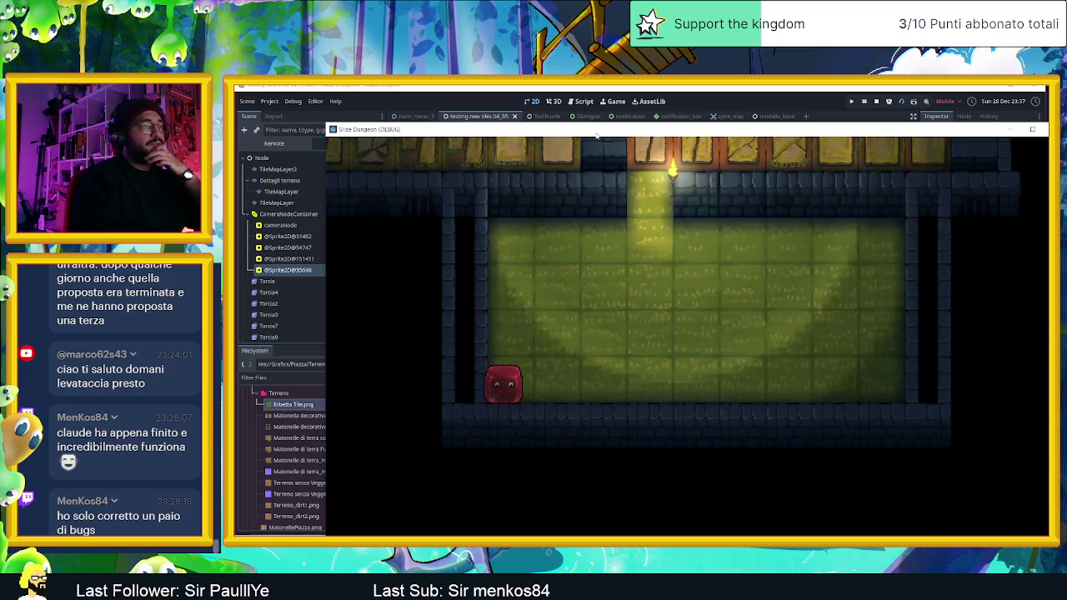
key(Right)
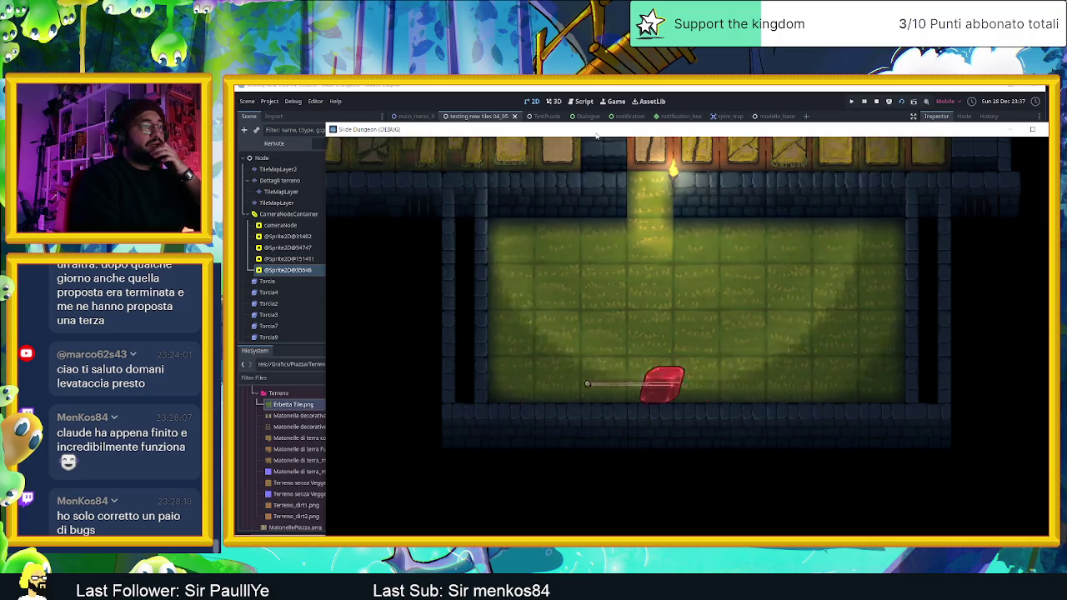
key(Down)
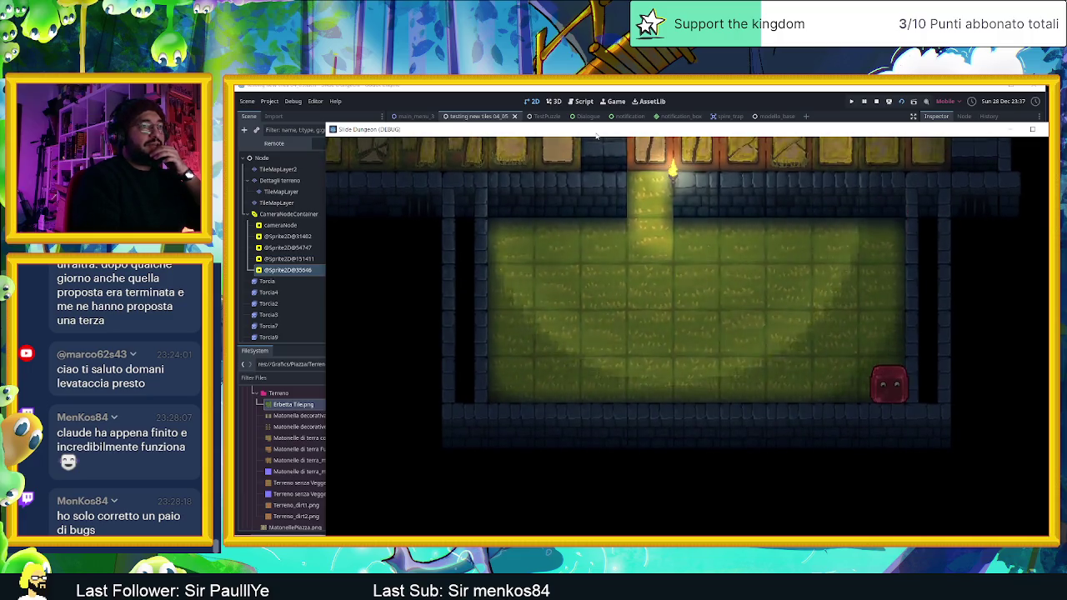
key(Left)
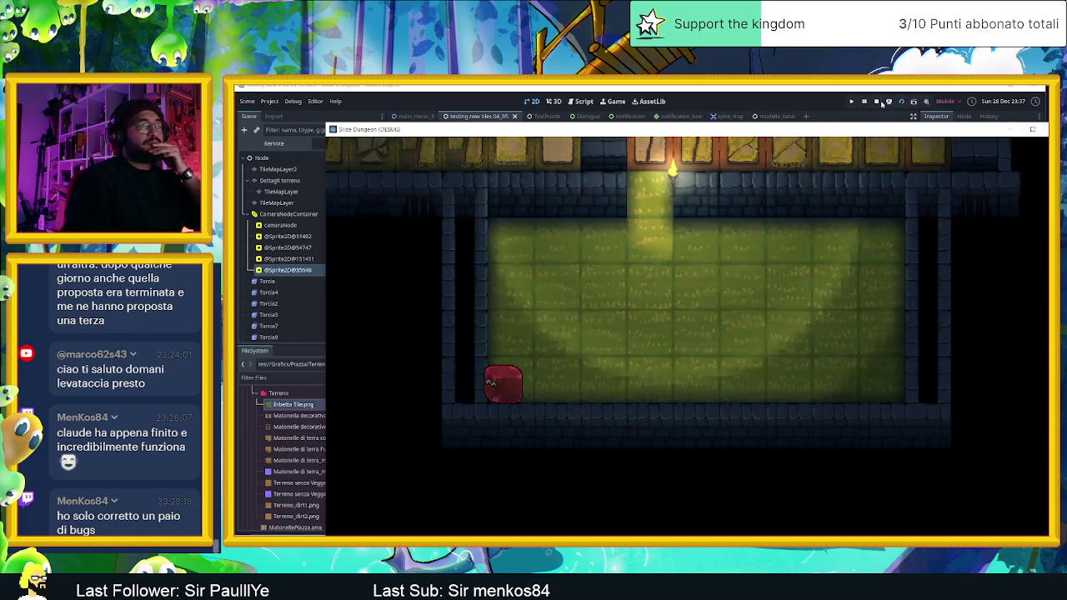
click(877, 102)
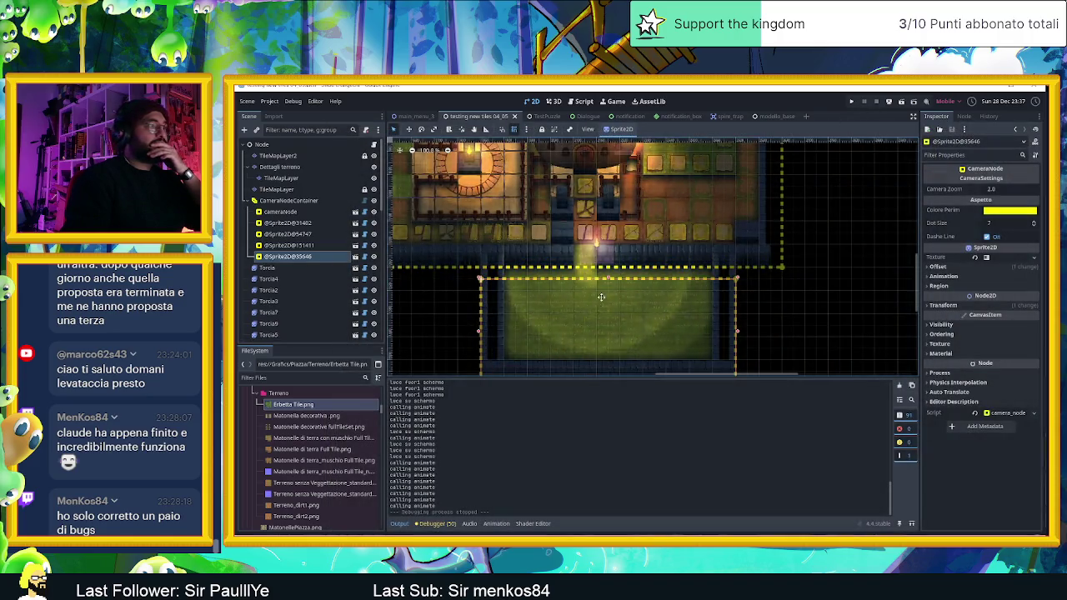
- Select TileMapLayer and hide the CameraNodeContainer's camera zone outlines
scroll(600, 299, up, 5)
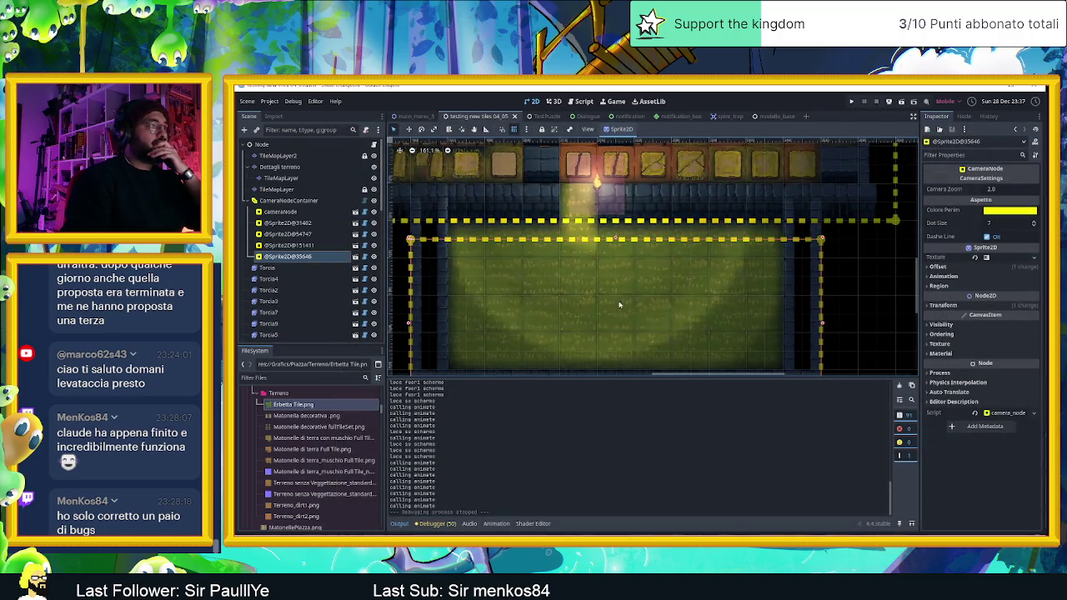
scroll(596, 284, down, 1)
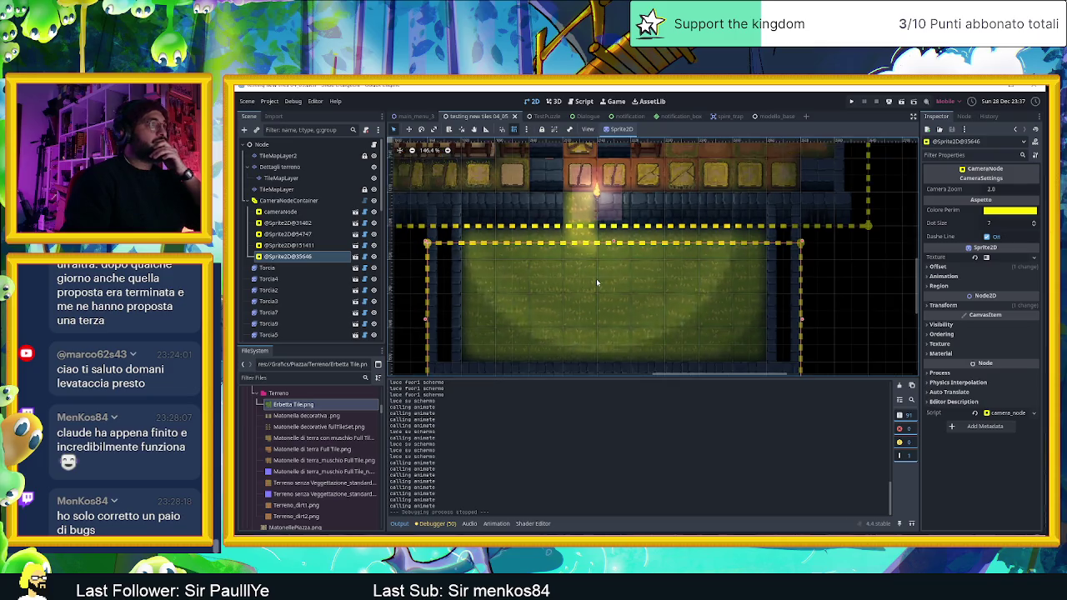
scroll(596, 298, down, 2)
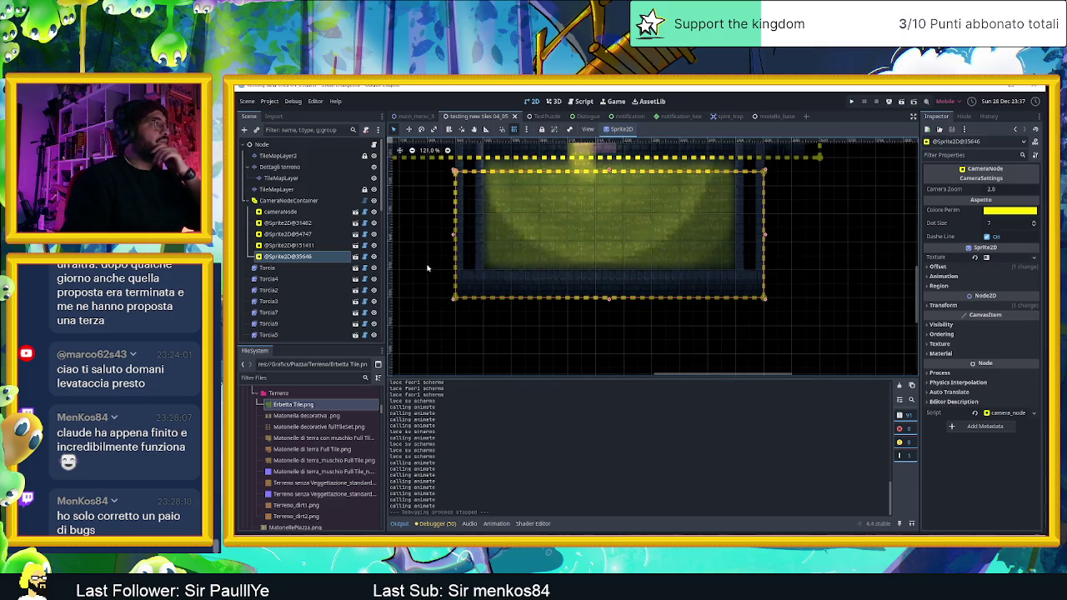
click(277, 156)
click(275, 189)
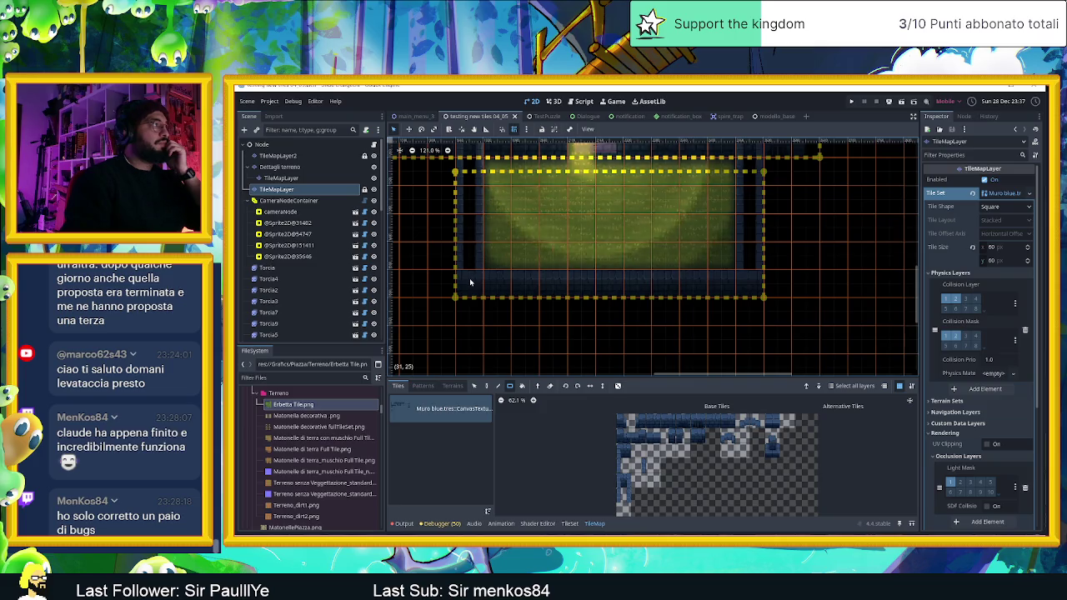
click(374, 201)
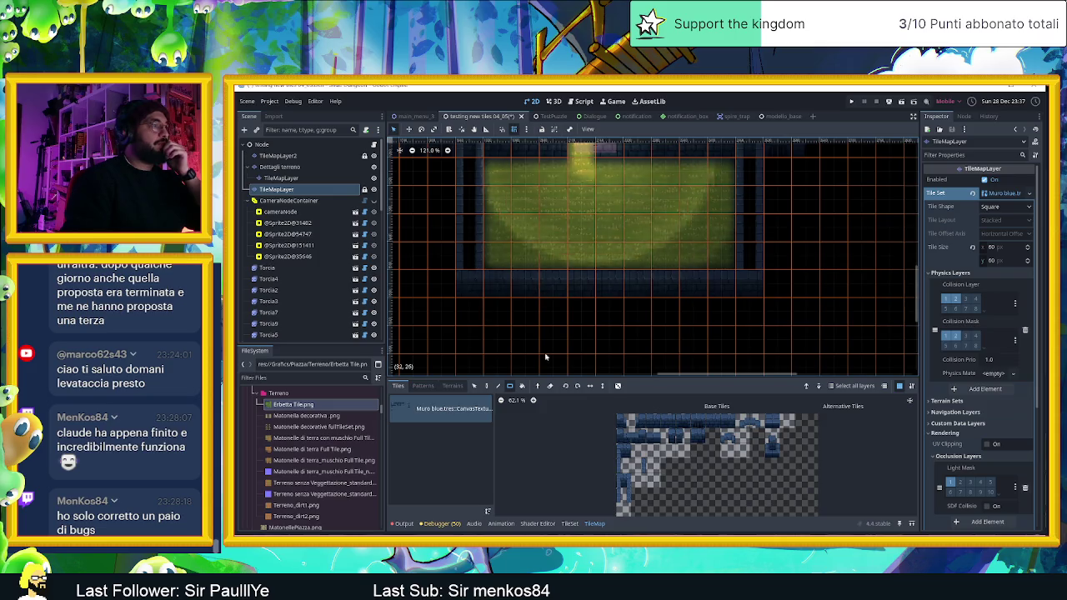
- Paint a row of blue wall tiles using the atlas (2, 0) tile along the grass room
click(486, 386)
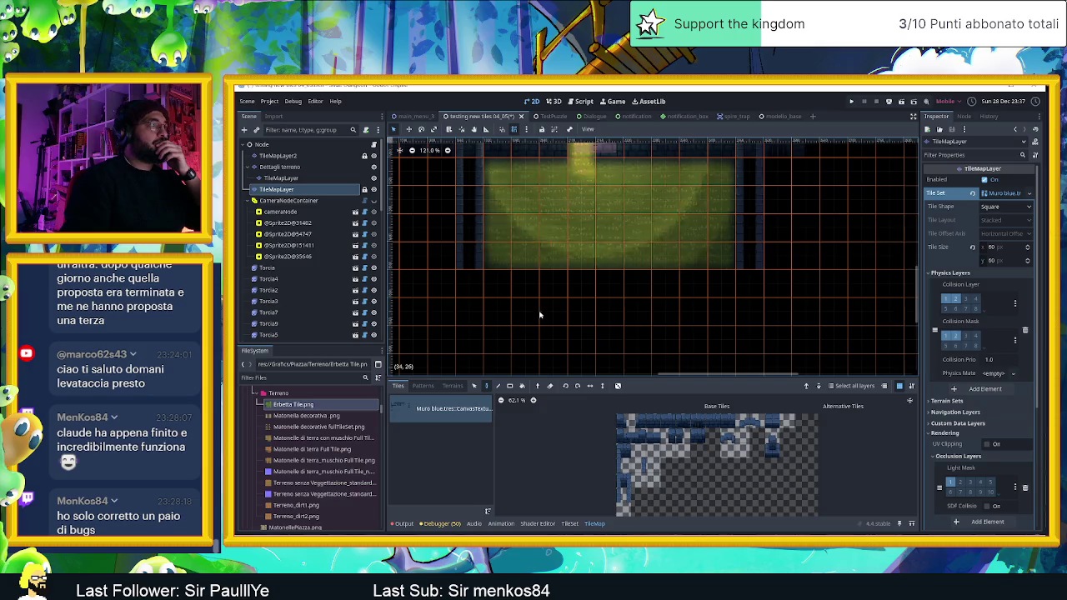
click(627, 498)
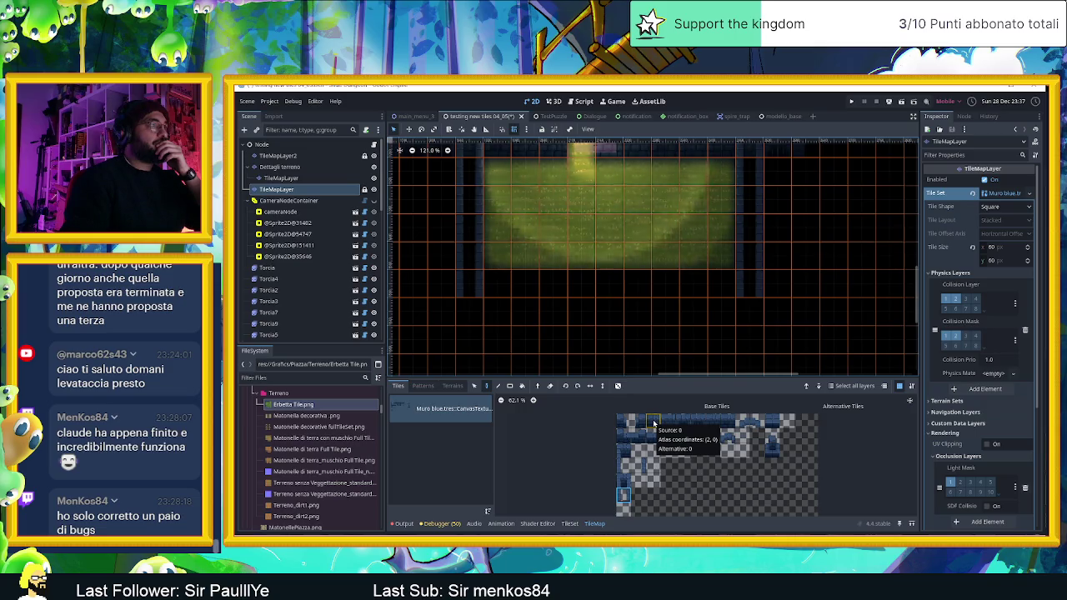
click(653, 423)
mouse_move(466, 320)
mouse_down()
mouse_move(750, 313)
mouse_move(656, 300)
mouse_move(548, 316)
mouse_up()
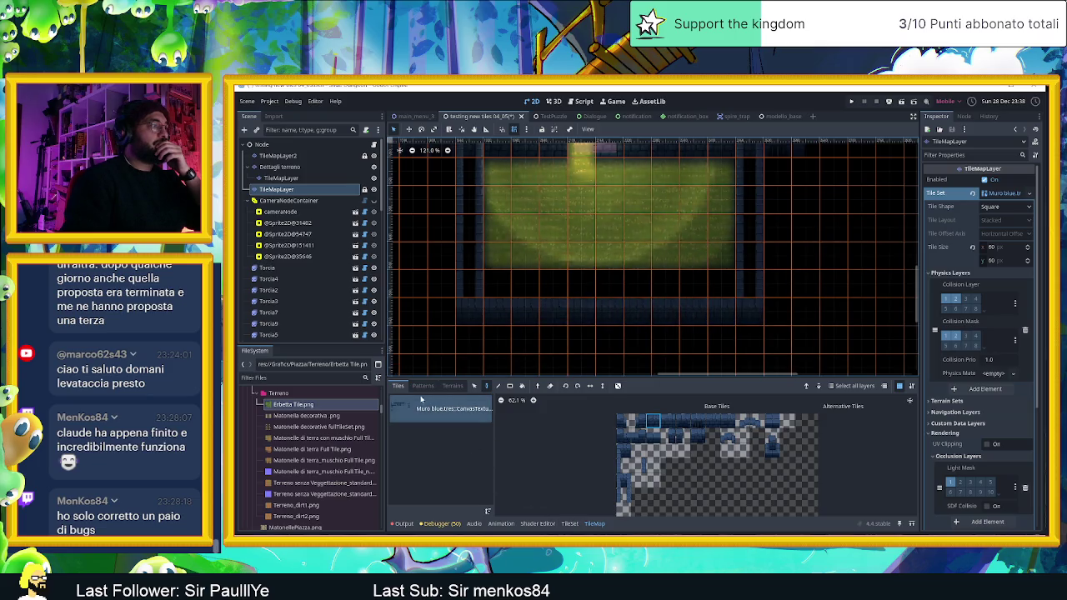
- On Dettagli terreno, fill the room with Tile Erbetta grass using the rectangle terrain tool
click(283, 168)
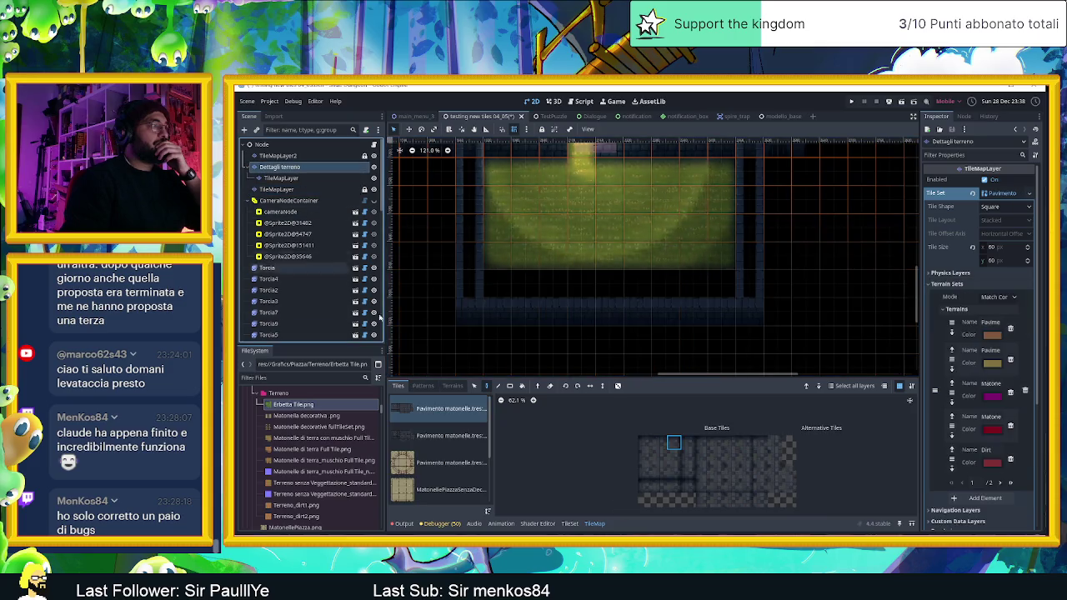
click(450, 489)
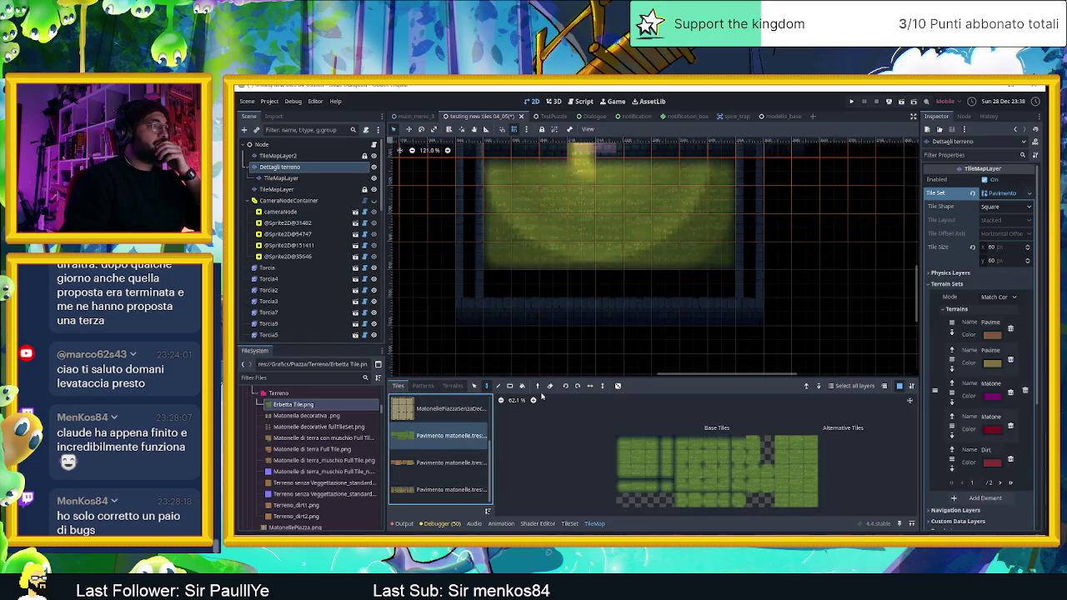
click(487, 385)
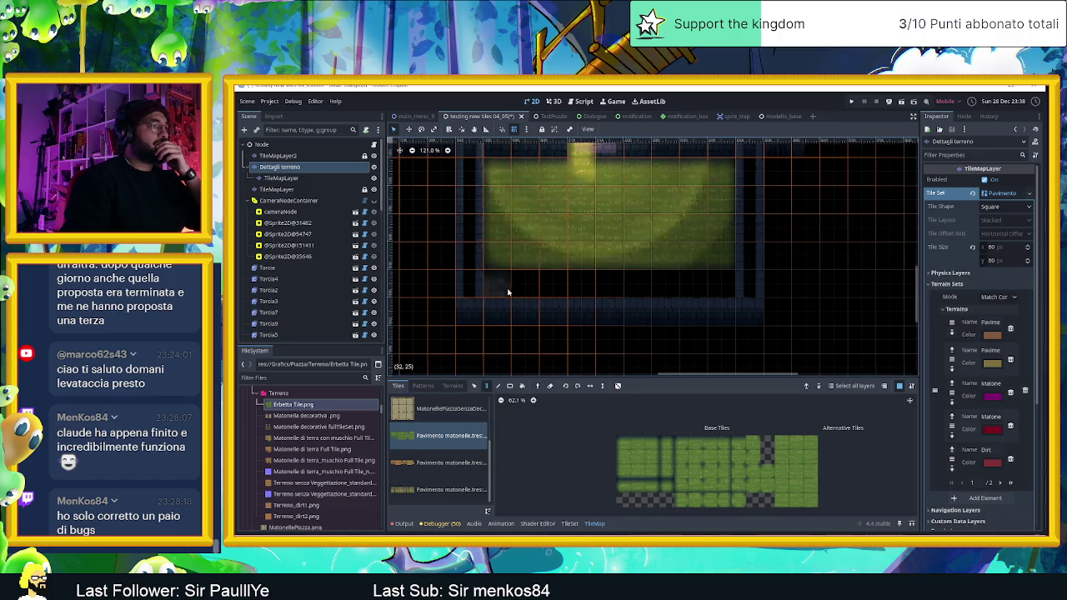
click(453, 385)
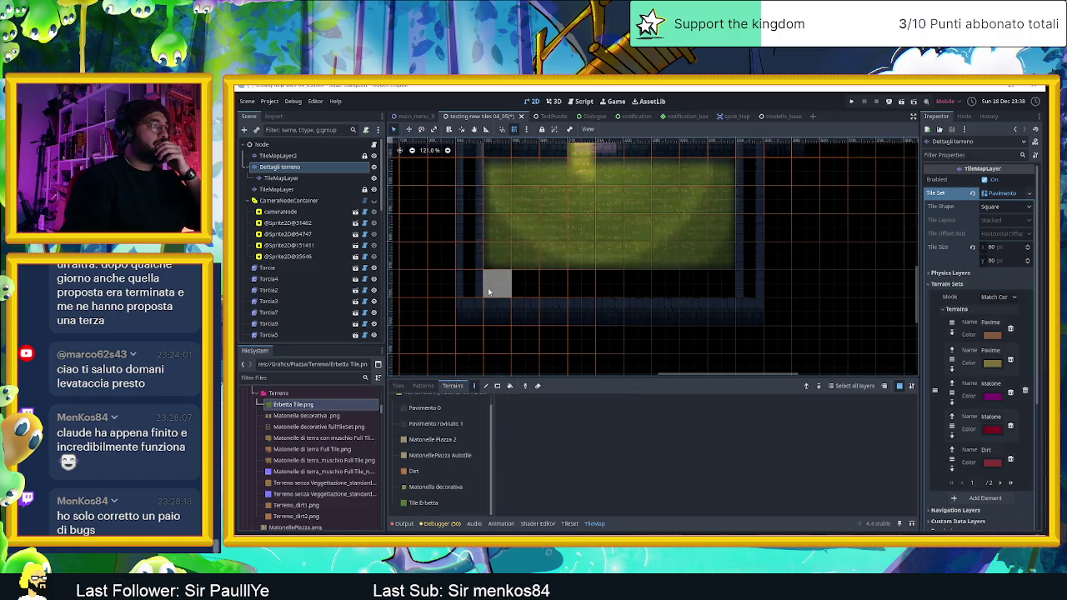
click(423, 503)
mouse_move(505, 285)
mouse_down()
mouse_move(717, 280)
mouse_move(555, 284)
mouse_move(494, 269)
mouse_up()
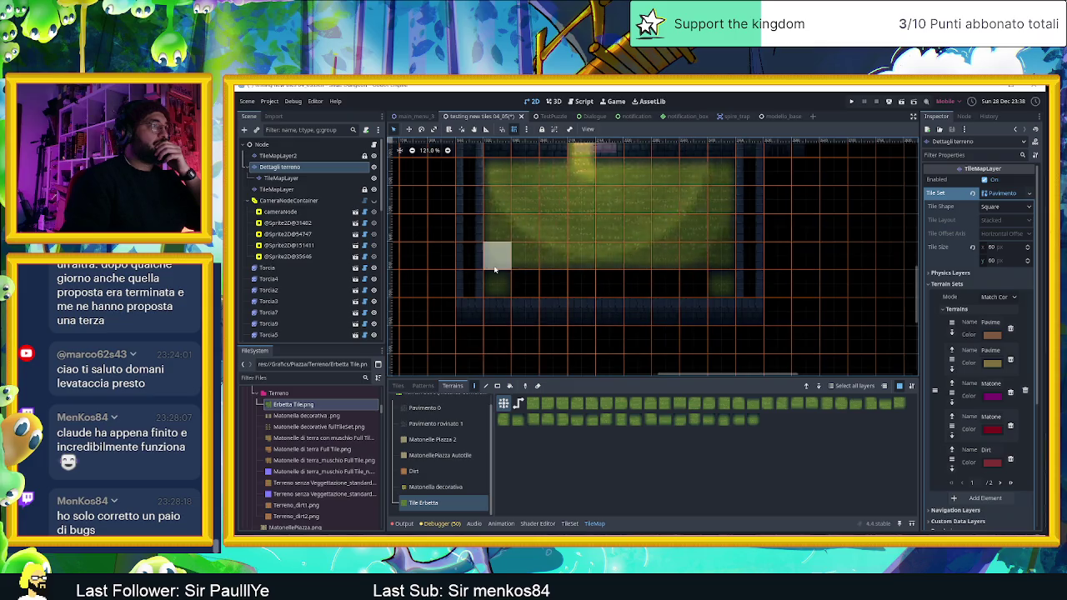
scroll(517, 292, right, 2)
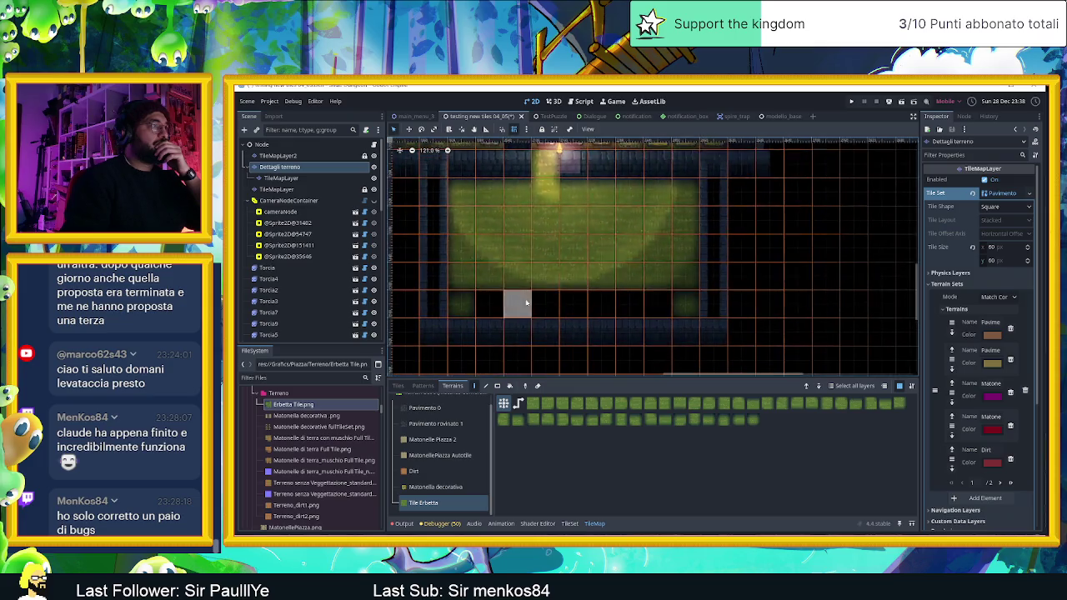
click(497, 386)
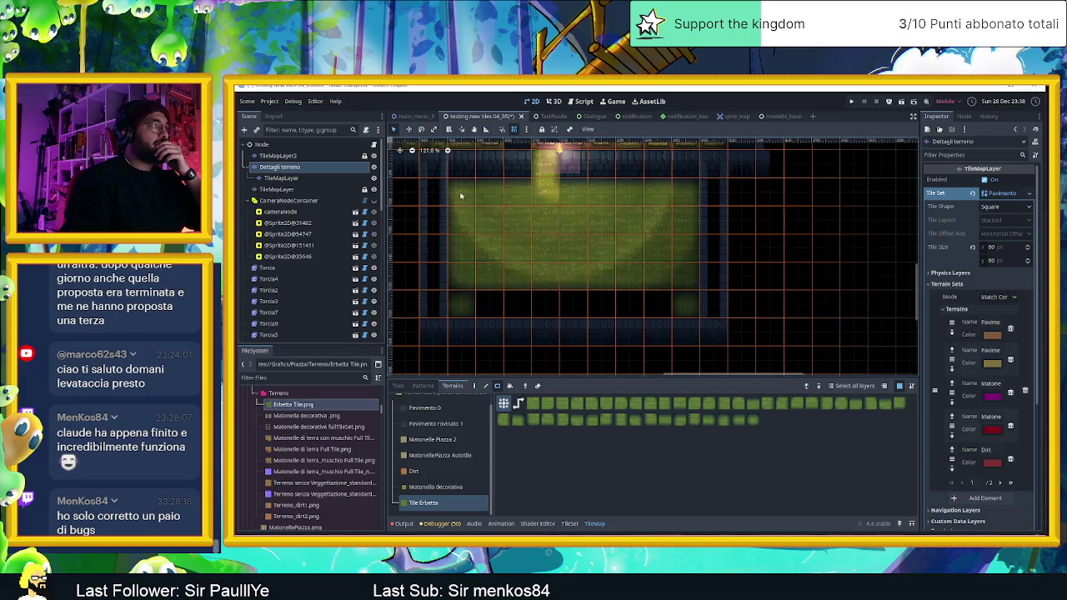
mouse_move(523, 235)
mouse_down()
mouse_move(696, 309)
mouse_move(684, 309)
mouse_up()
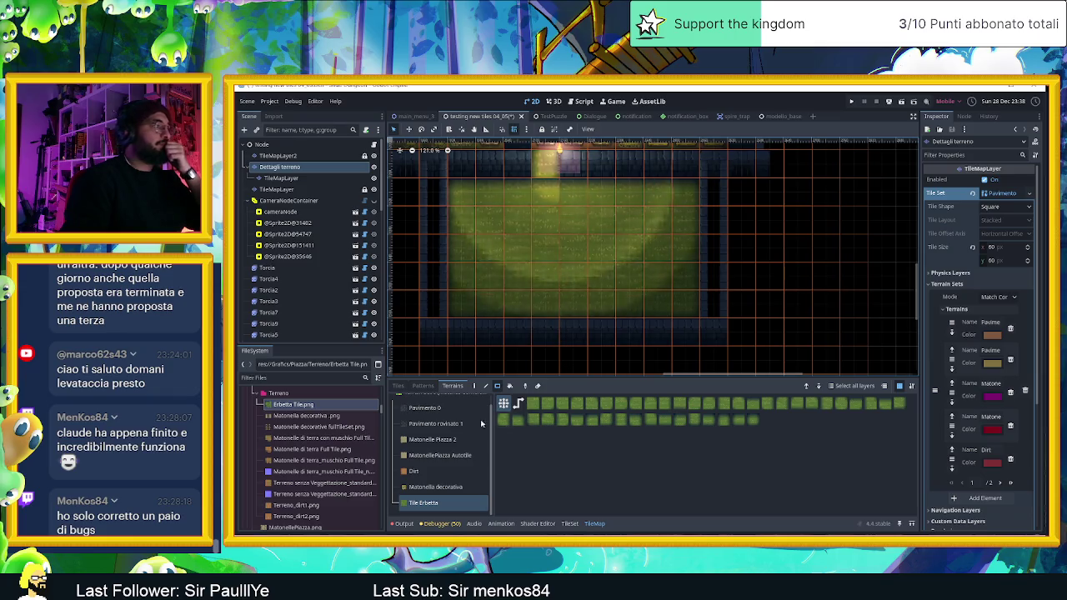
- Check the Staccionata fence terrain on TileMapLayer, then toggle Dettagli terreno's visibility off and on
click(291, 179)
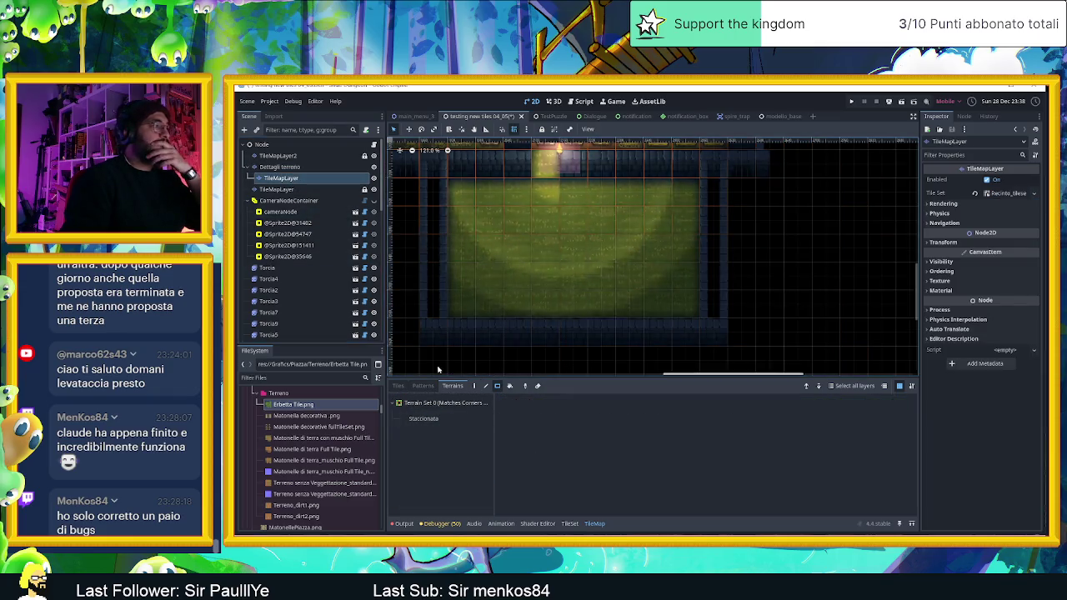
click(440, 419)
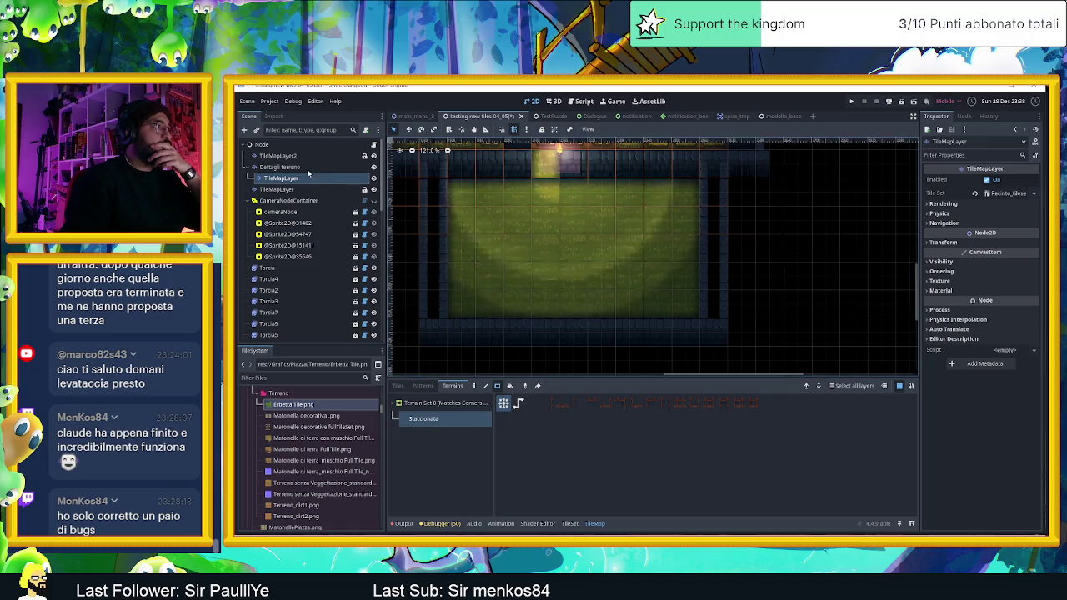
click(309, 167)
click(375, 167)
click(374, 168)
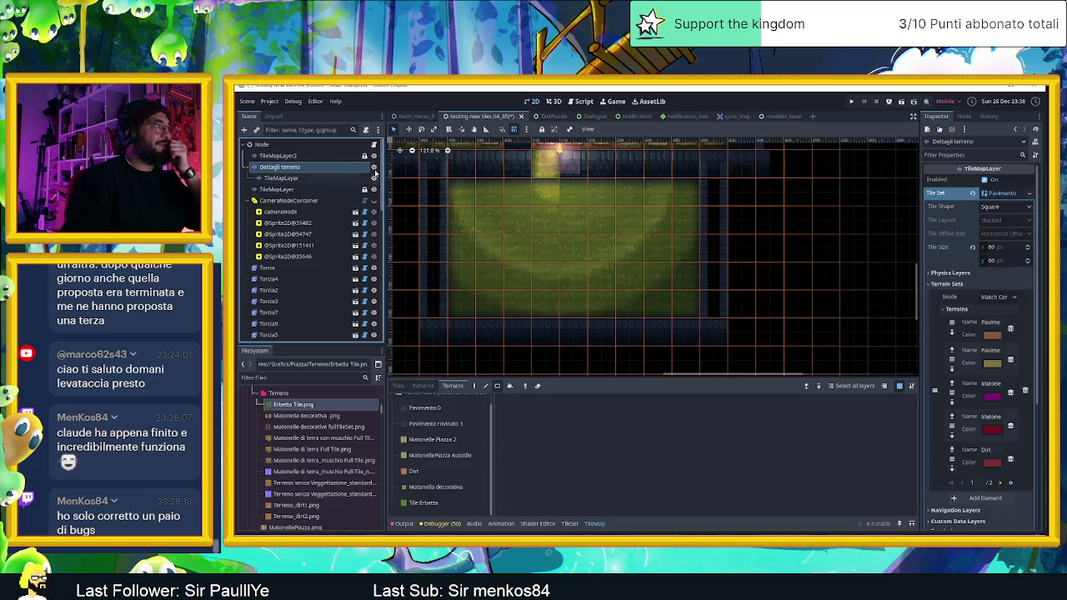
- On TileMapLayer2, paint the room's bottom row with Tile Erbetta grass
click(337, 156)
click(464, 503)
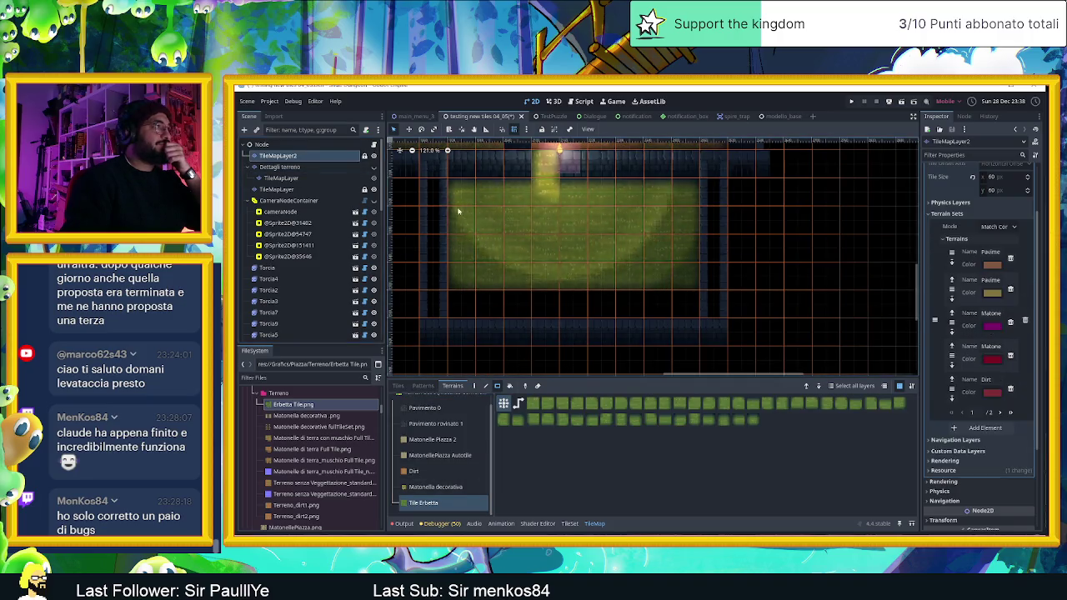
drag(457, 306, 675, 306)
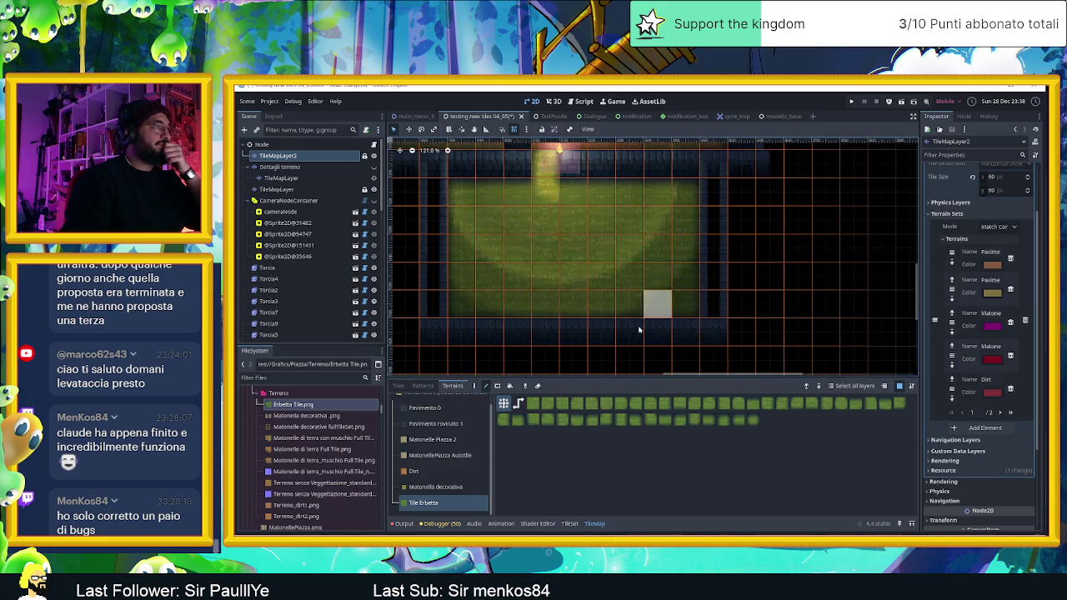
click(305, 169)
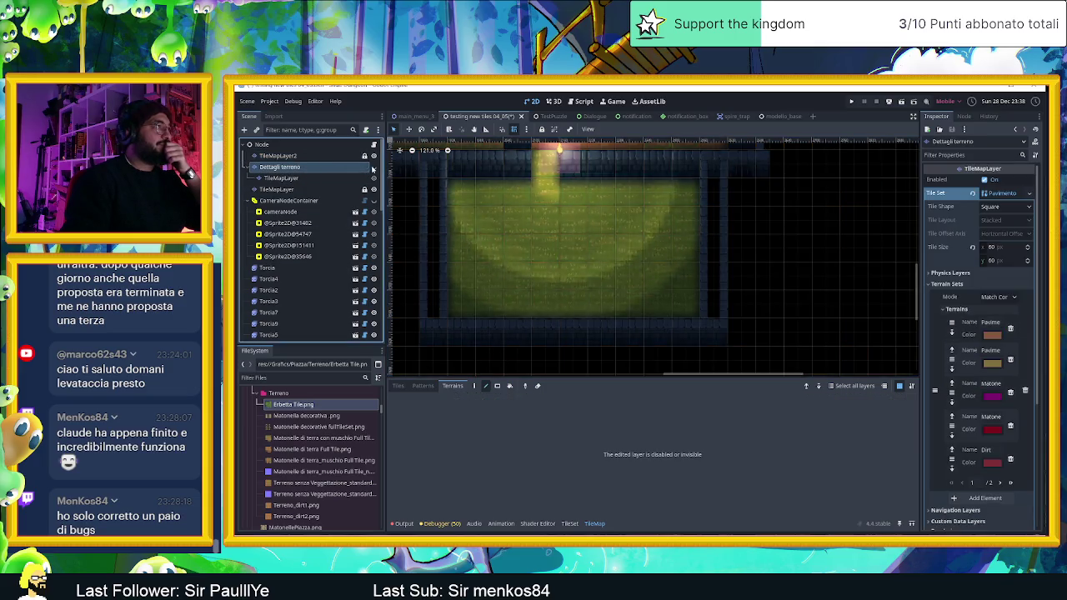
- Unhide Dettagli terreno and review its Matonelle Piazza 2 and Dirt terrains and tile set sources
click(372, 168)
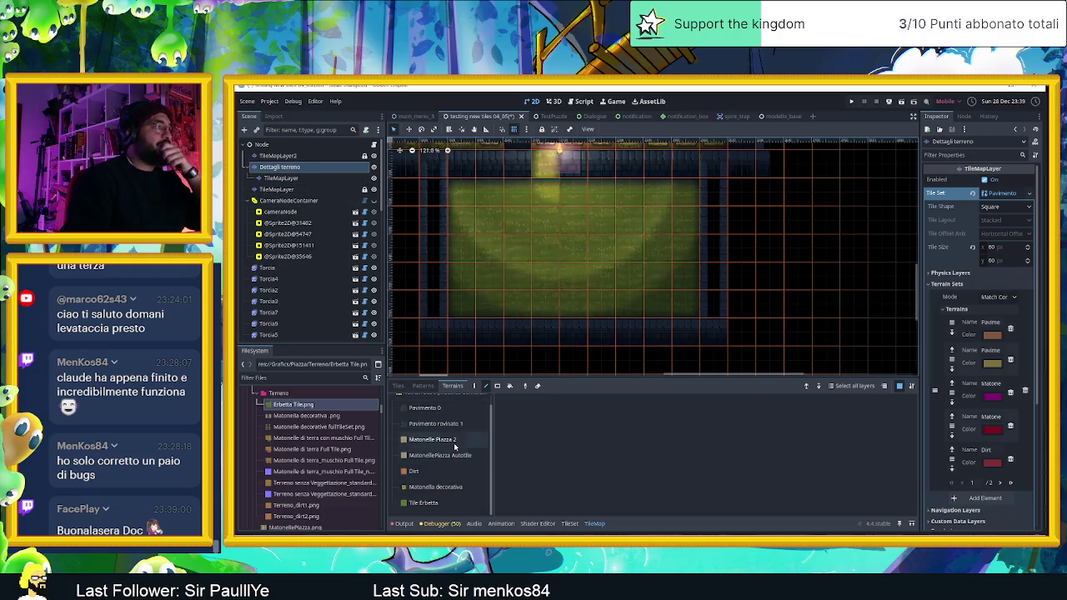
click(451, 441)
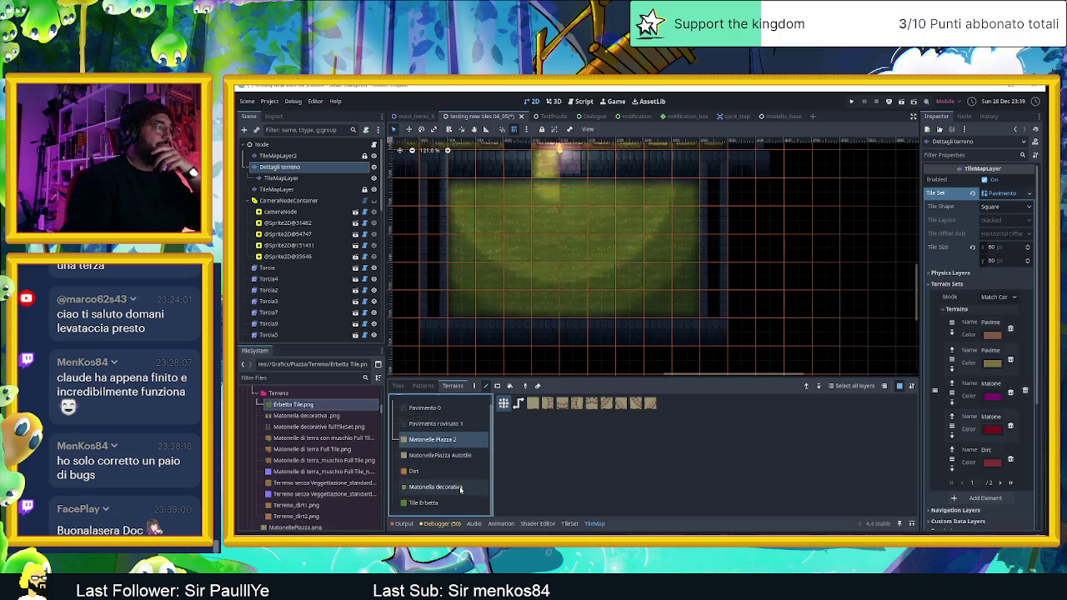
click(457, 470)
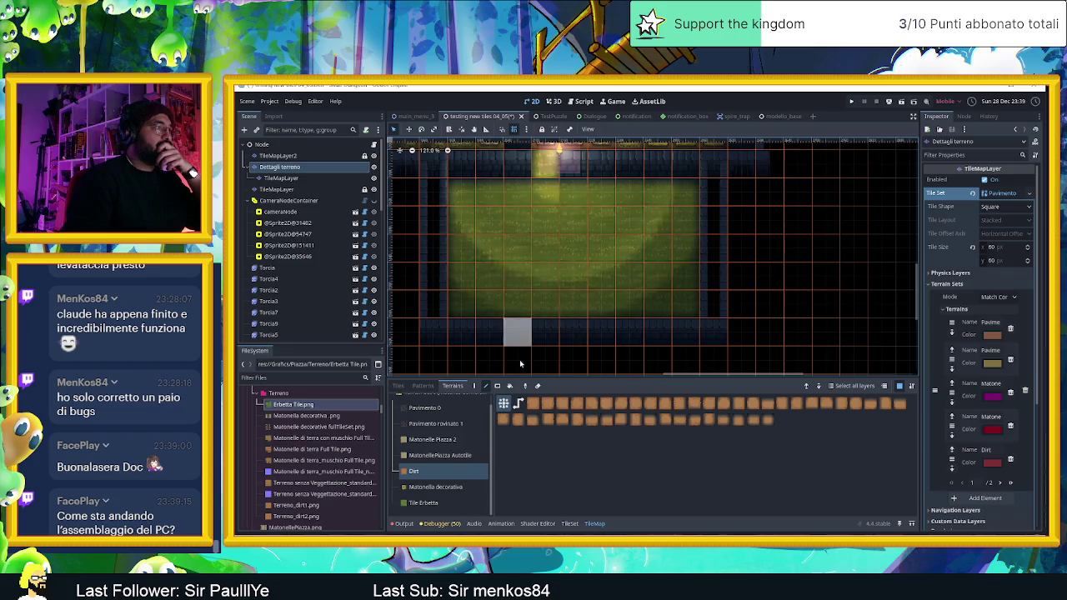
click(570, 525)
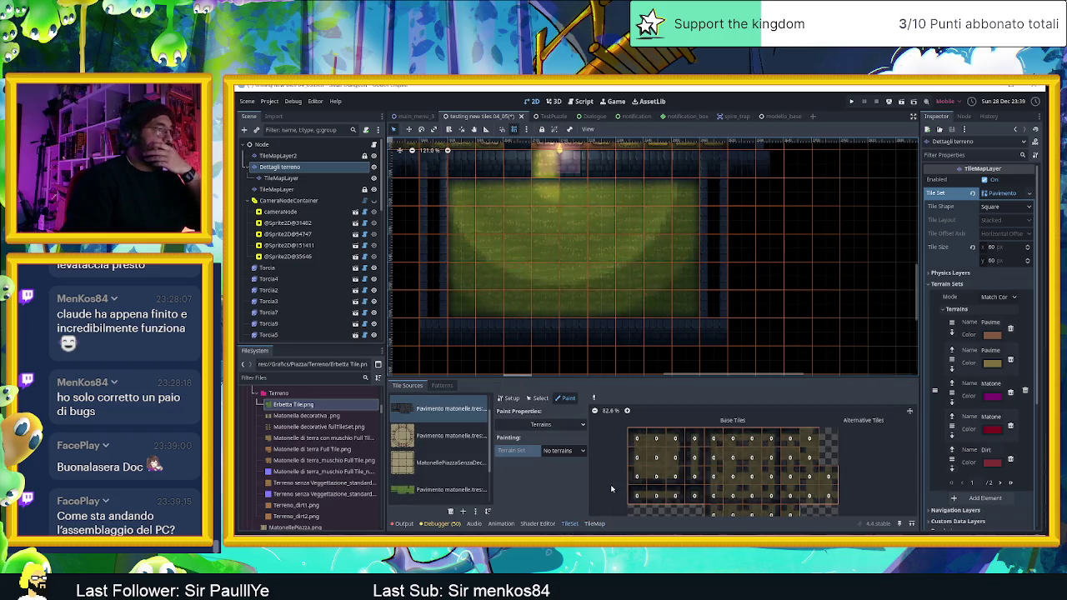
click(585, 524)
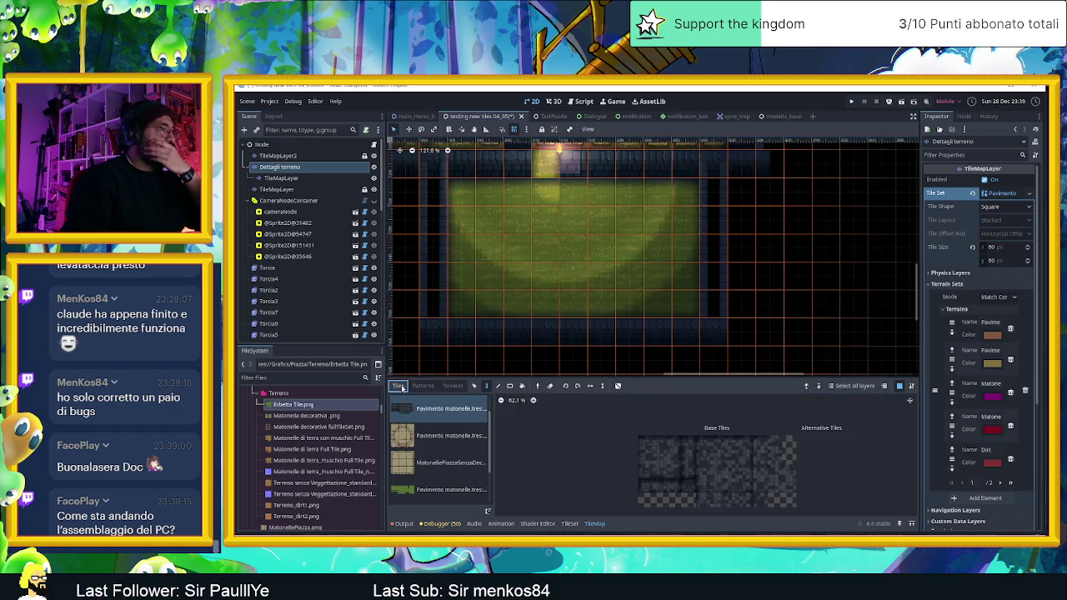
- Pick the MatonellePiazzaSenzaDec source, then select the child layer showing the Recinto fence tileset
scroll(458, 477, down, 2)
scroll(451, 470, up, 2)
click(450, 463)
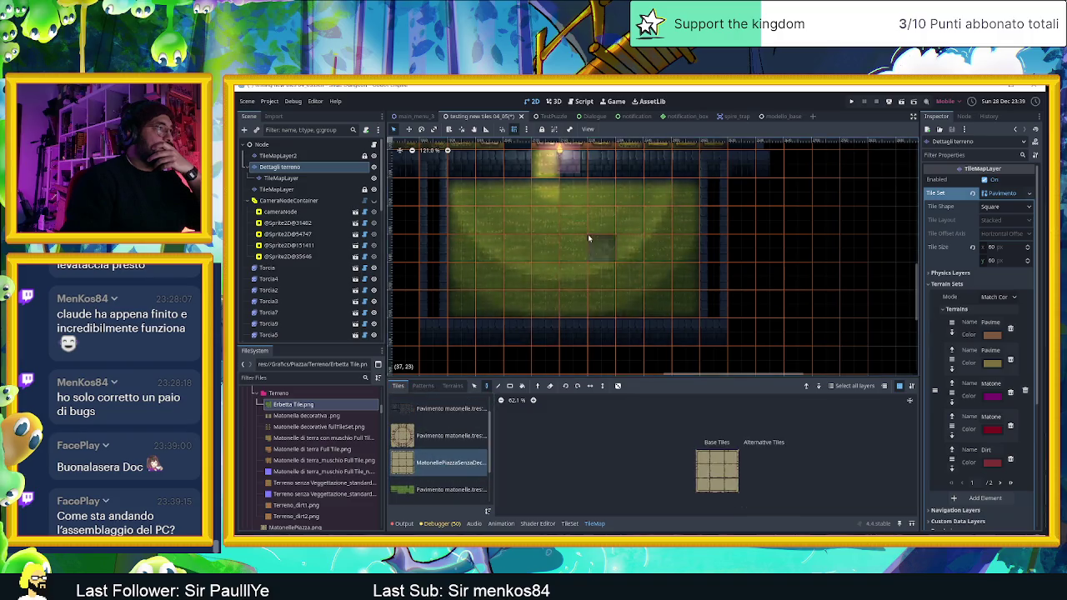
scroll(448, 438, down, 2)
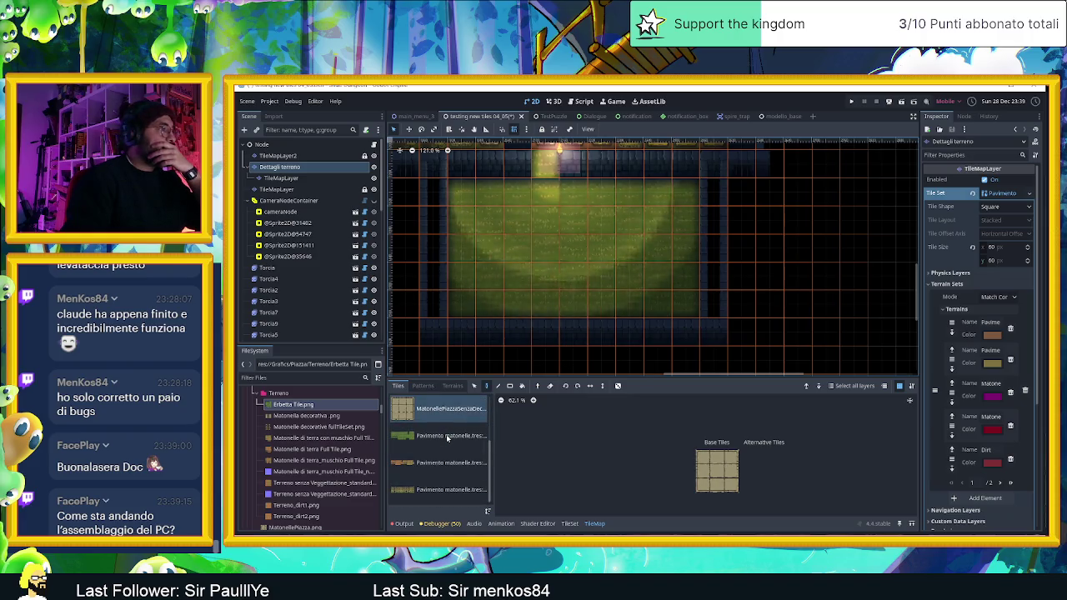
scroll(448, 438, up, 3)
click(280, 177)
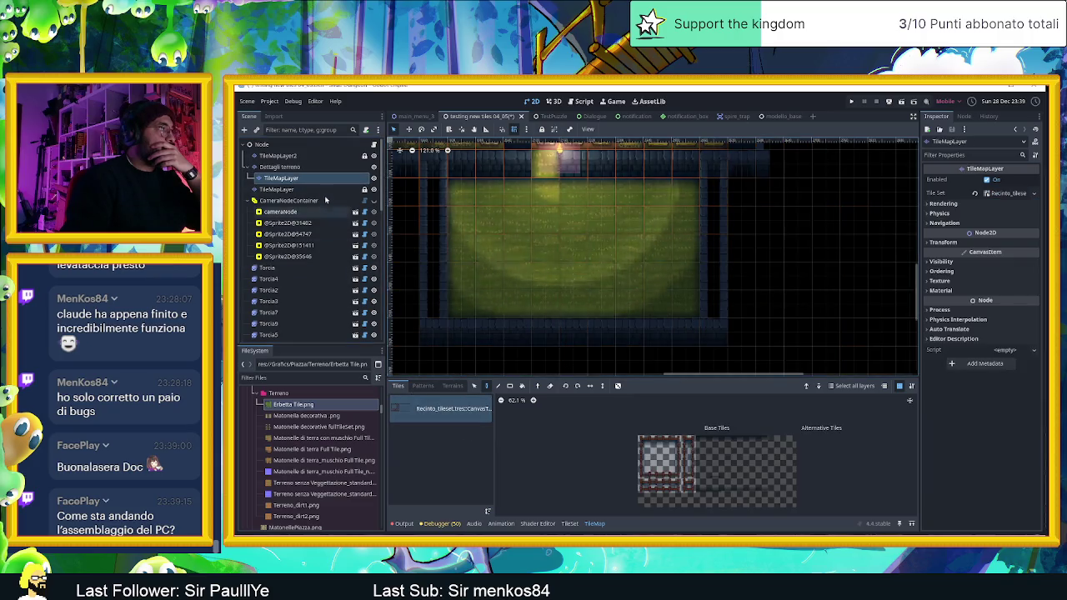
- Place a blue stone wall tile from the Muro blue layer at the room's centre
click(280, 166)
scroll(449, 466, down, 3)
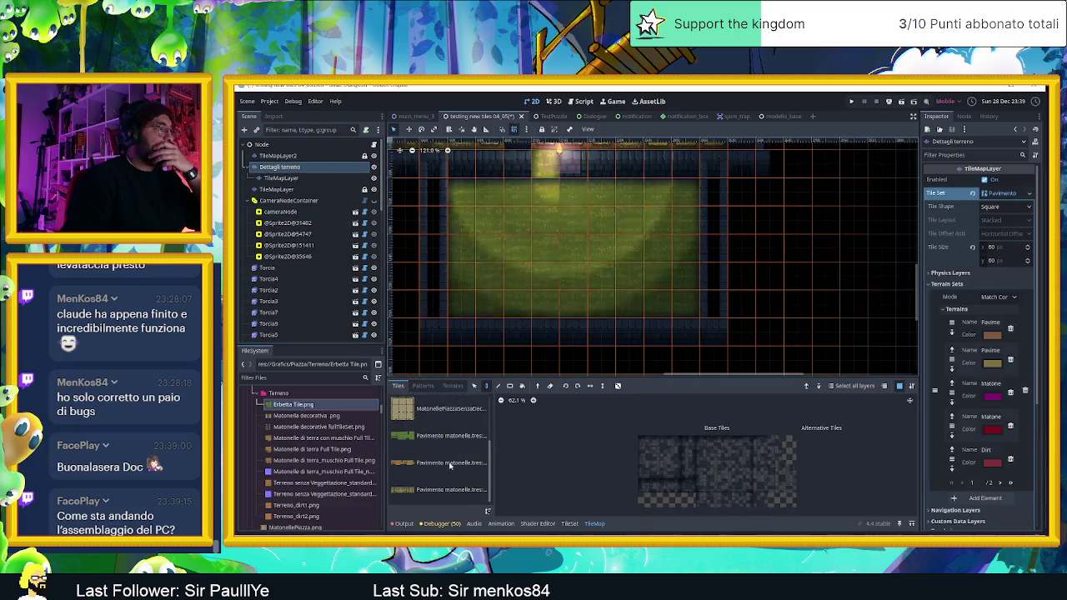
click(301, 189)
click(772, 441)
click(573, 243)
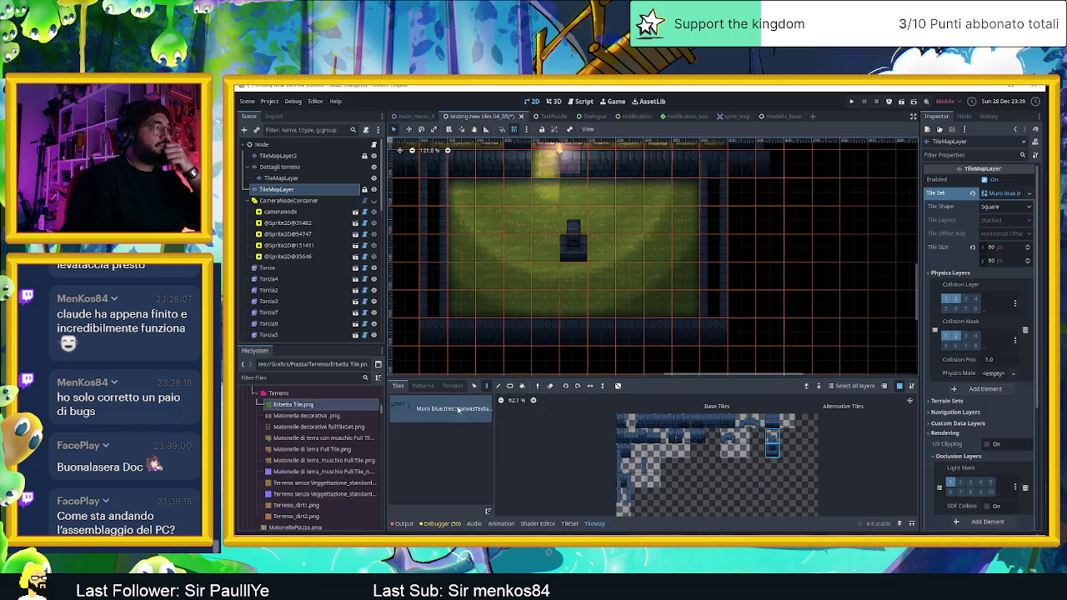
- Stamp a 3x3 Recinto fence block around the wall tile
click(281, 178)
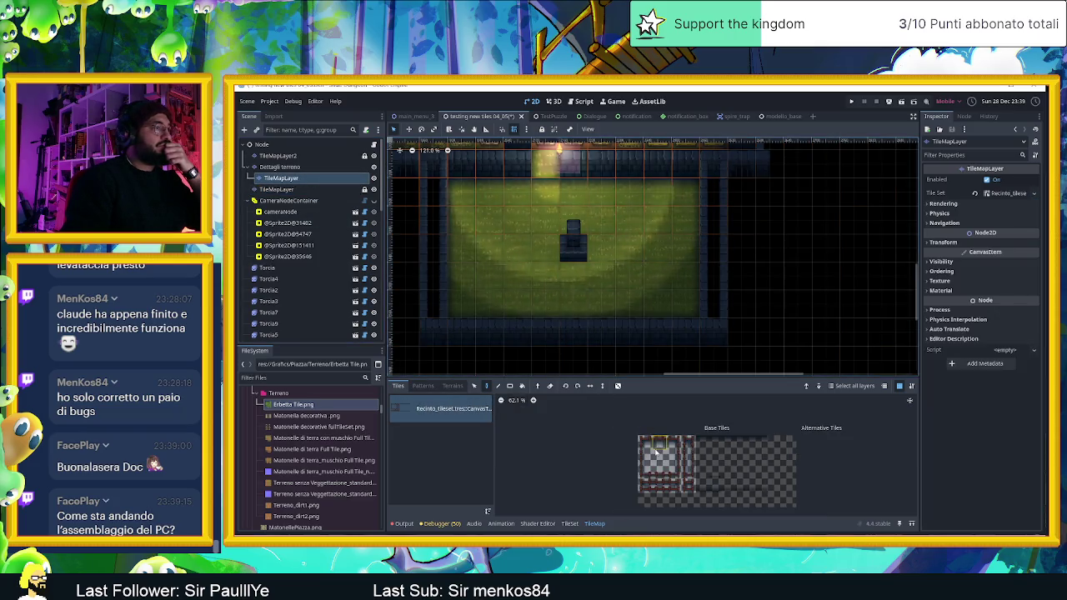
drag(641, 443, 677, 474)
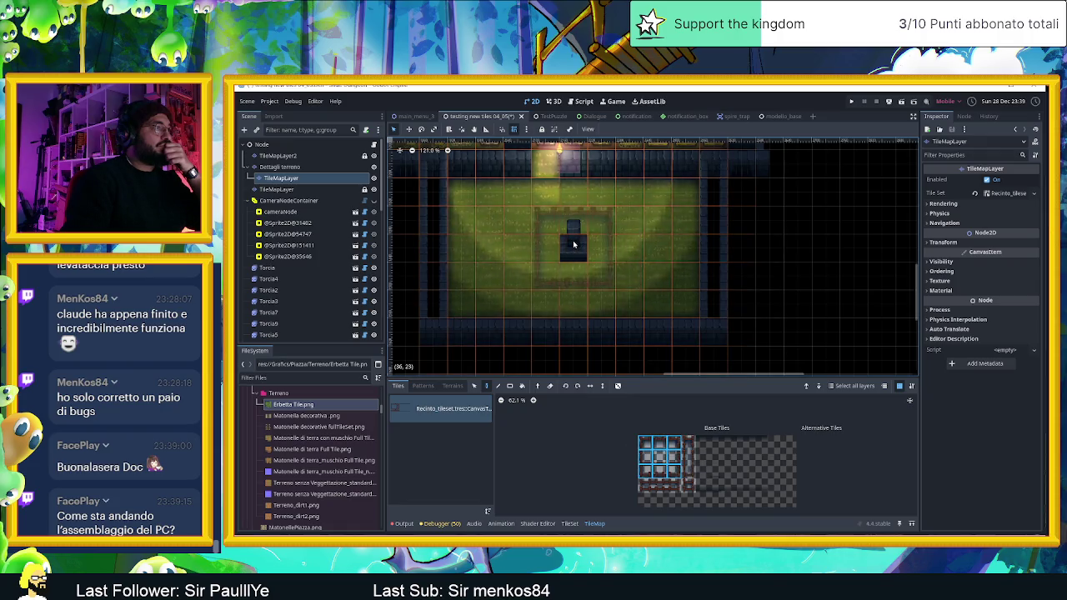
click(574, 245)
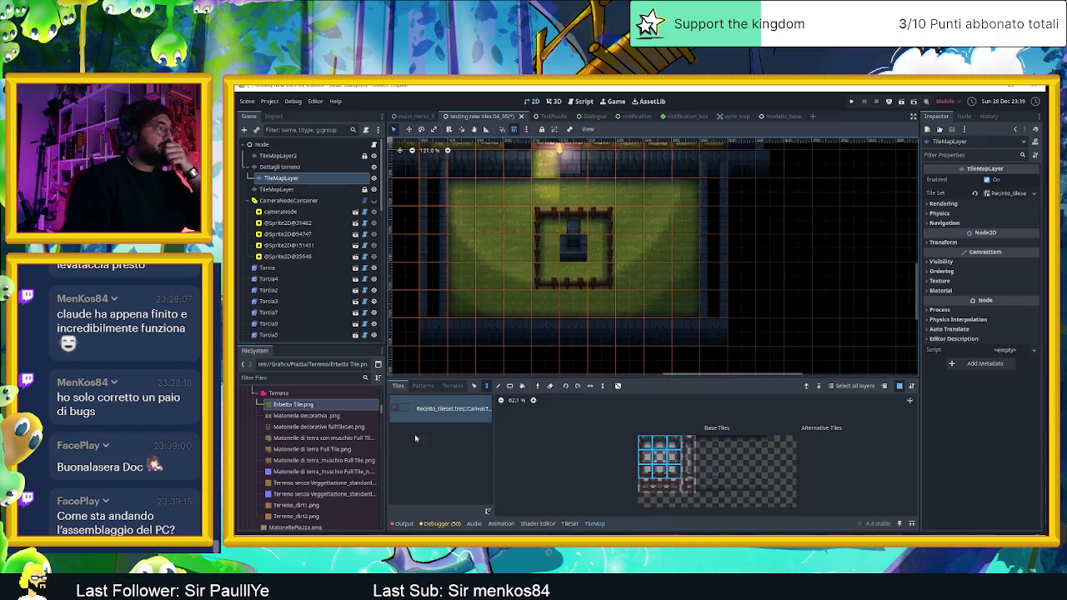
- Stamp all nine beige plaza tiles as a 3×3 block onto Dettagli terreno in the courtyard
click(403, 523)
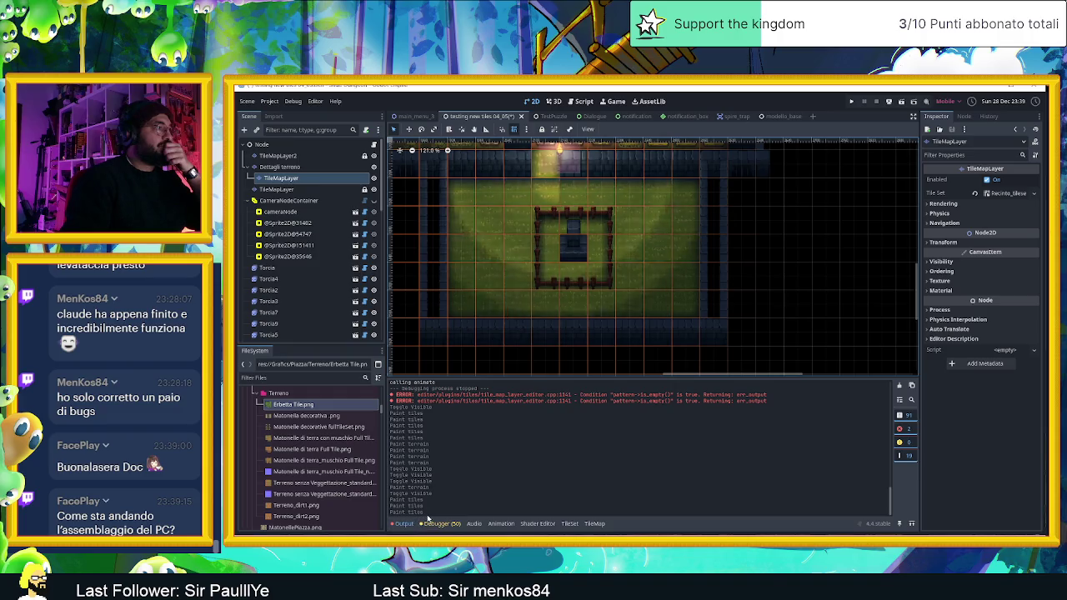
scroll(587, 257, up, 5)
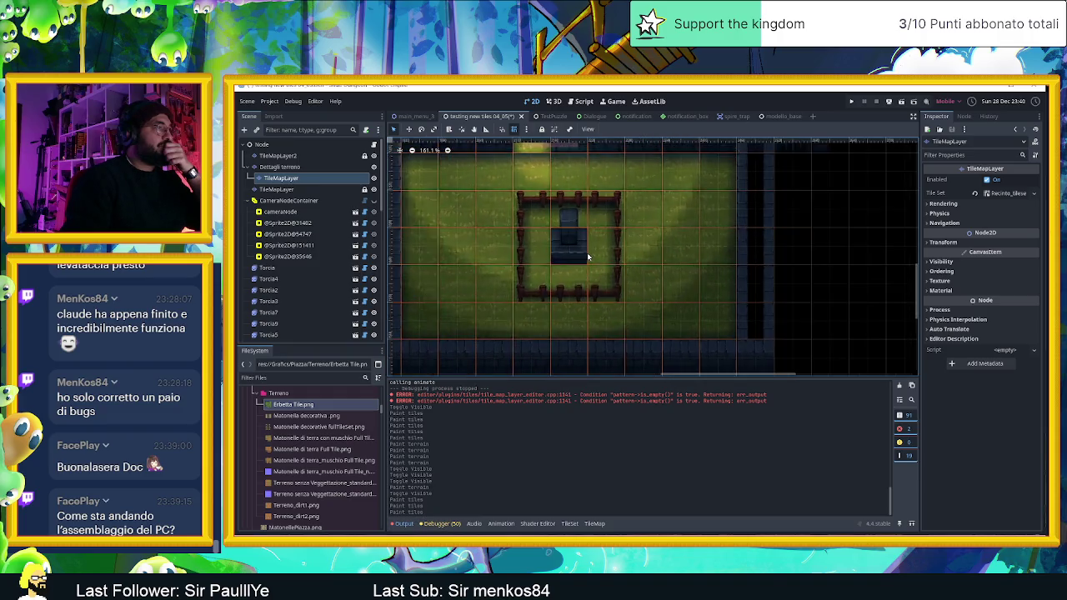
click(308, 169)
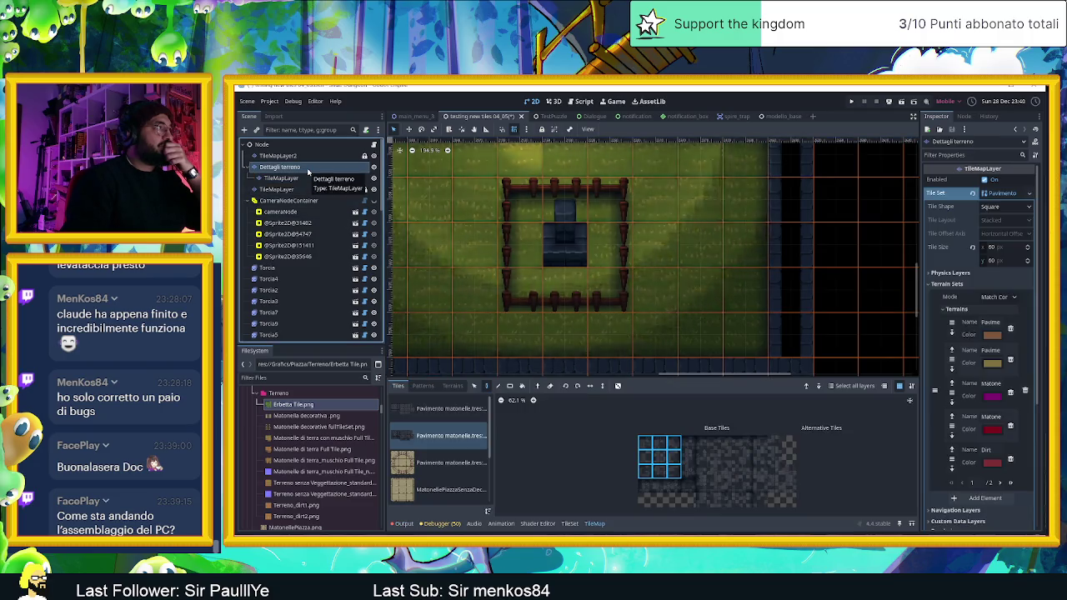
click(442, 481)
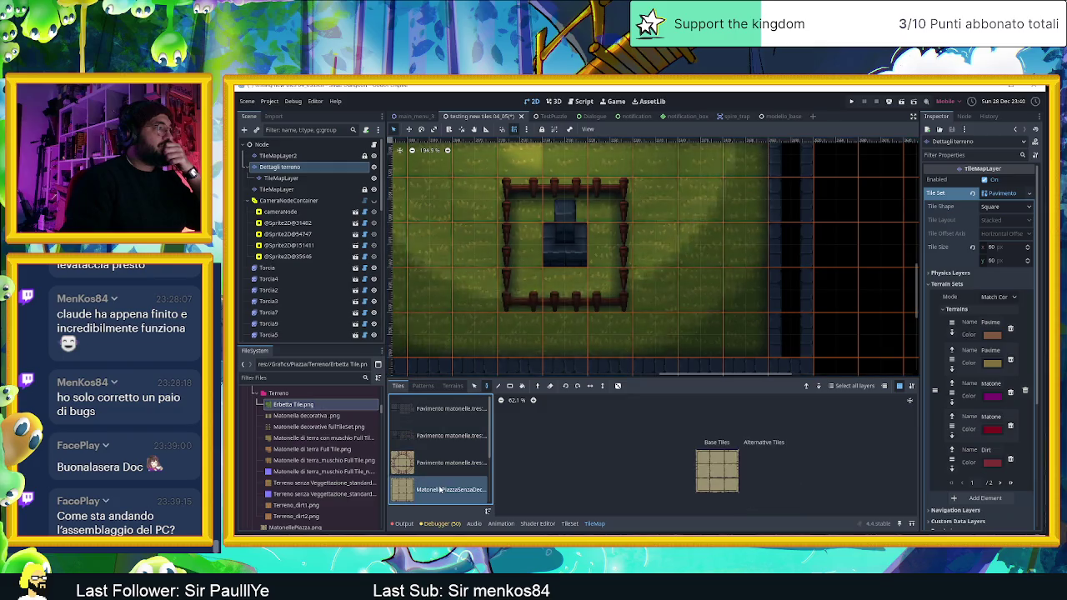
drag(704, 458, 734, 487)
click(552, 243)
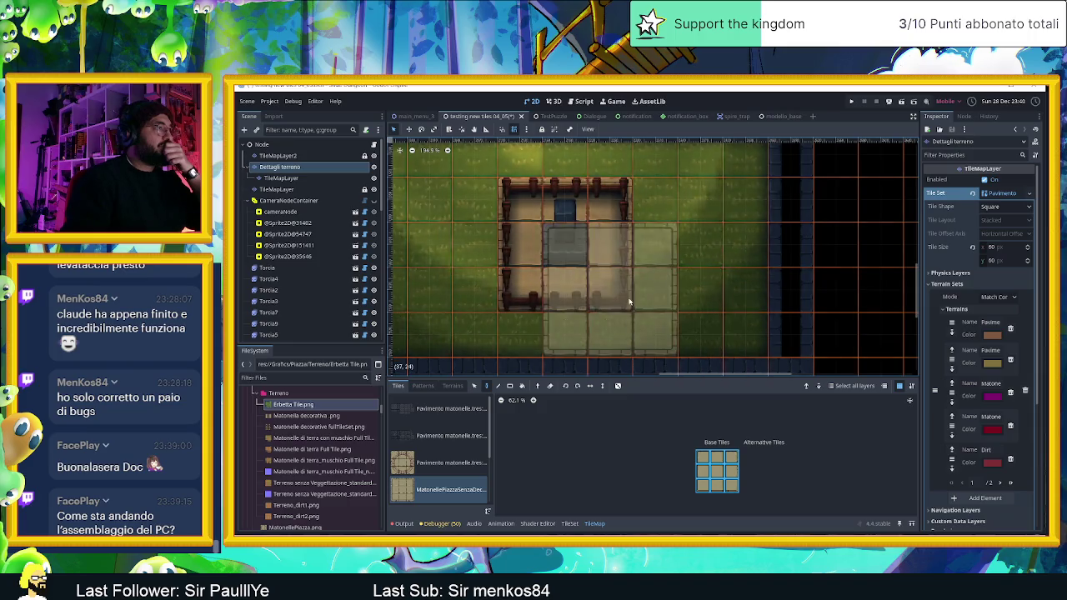
scroll(833, 309, down, 2)
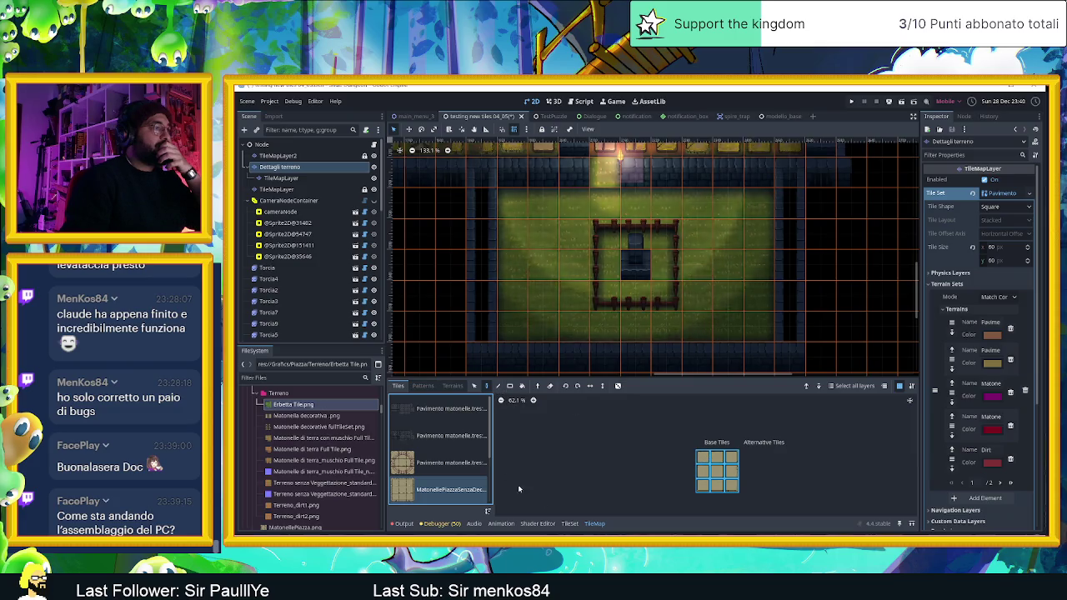
- Choose the MatonellePiazza Autotile terrain and pave the courtyard's left column
click(452, 385)
click(441, 442)
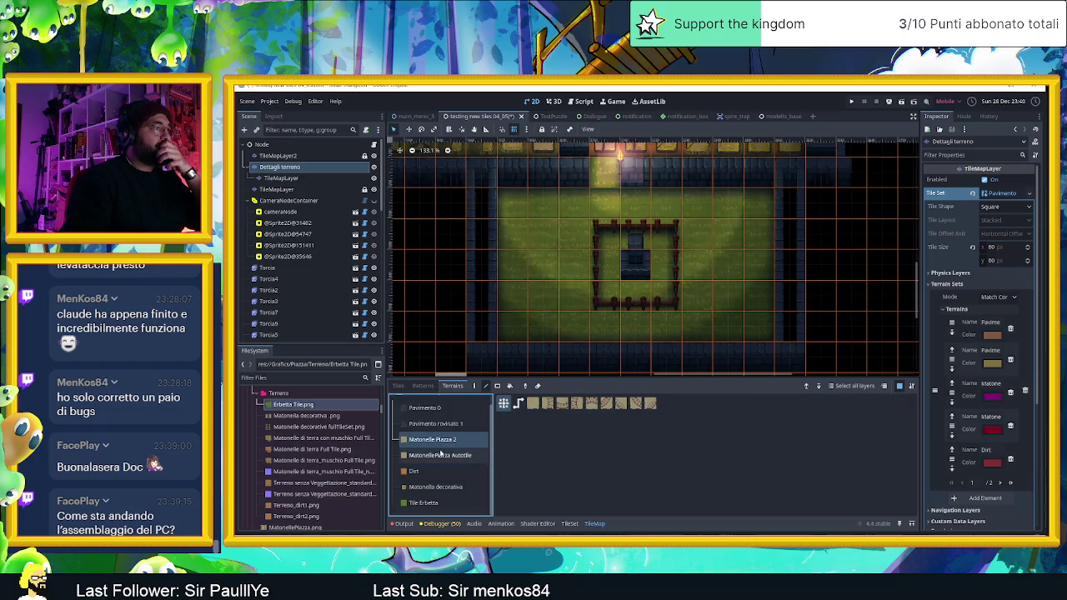
click(483, 386)
drag(516, 204, 517, 246)
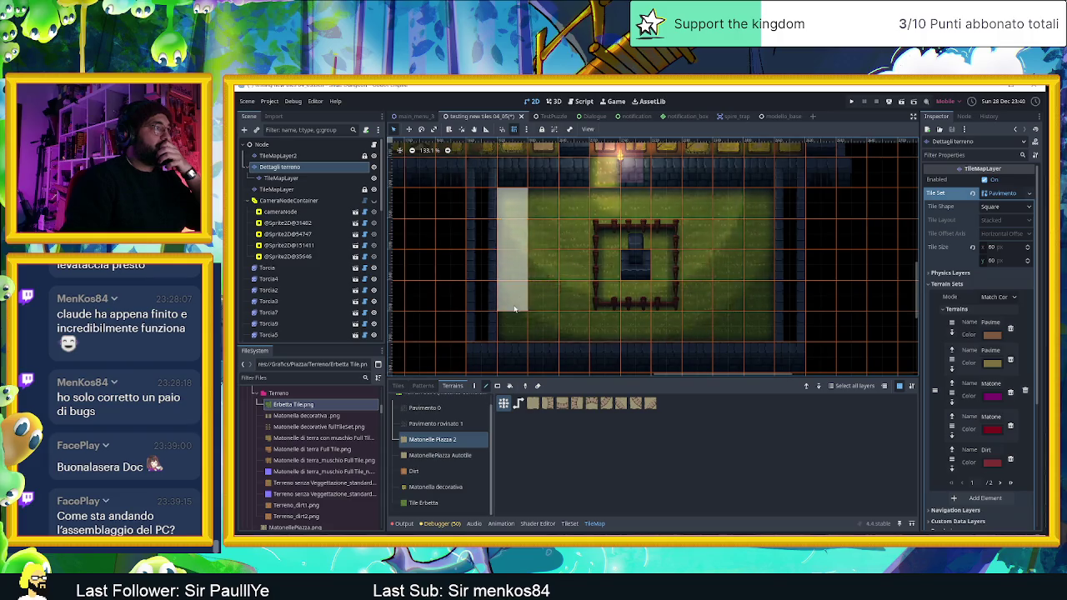
drag(527, 333, 528, 335)
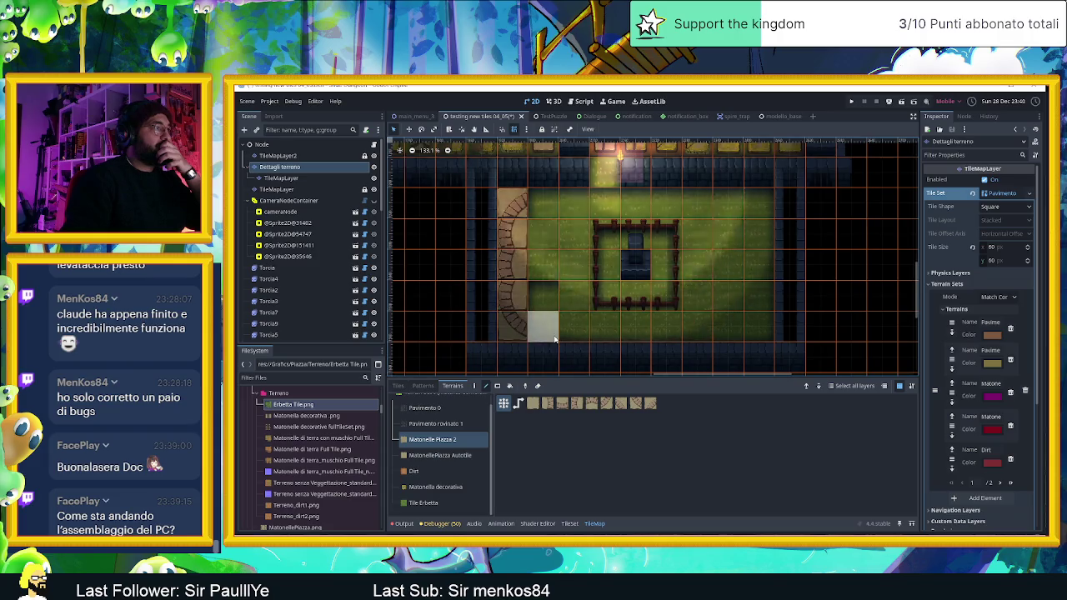
click(440, 456)
drag(523, 309, 523, 315)
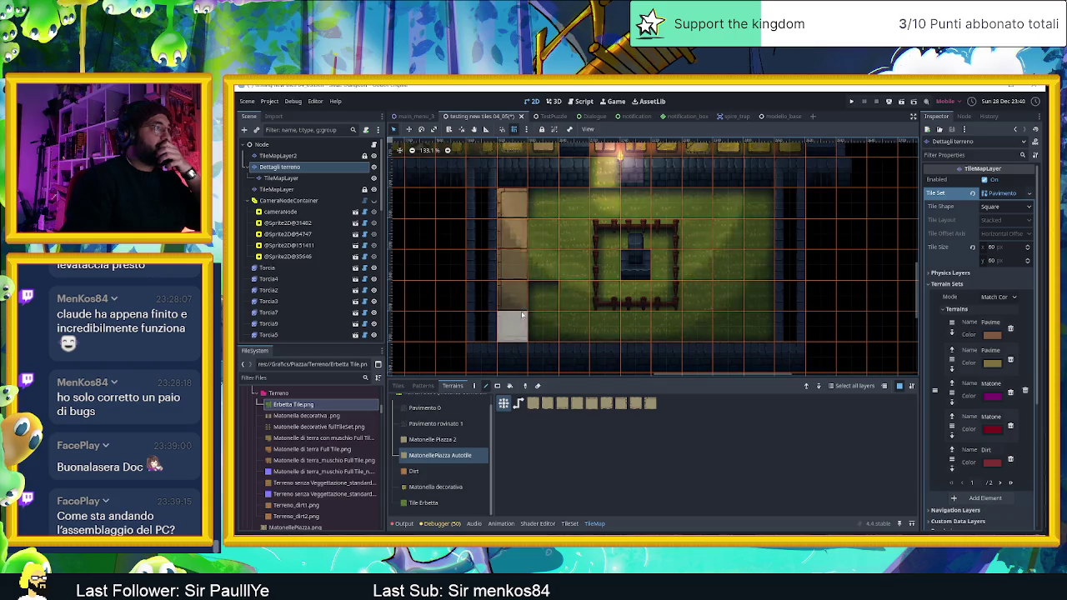
- Extend the paving along the courtyard's side and top row, then save the scene
mouse_move(713, 325)
mouse_down()
mouse_move(753, 325)
mouse_move(765, 225)
mouse_up()
drag(668, 205, 542, 206)
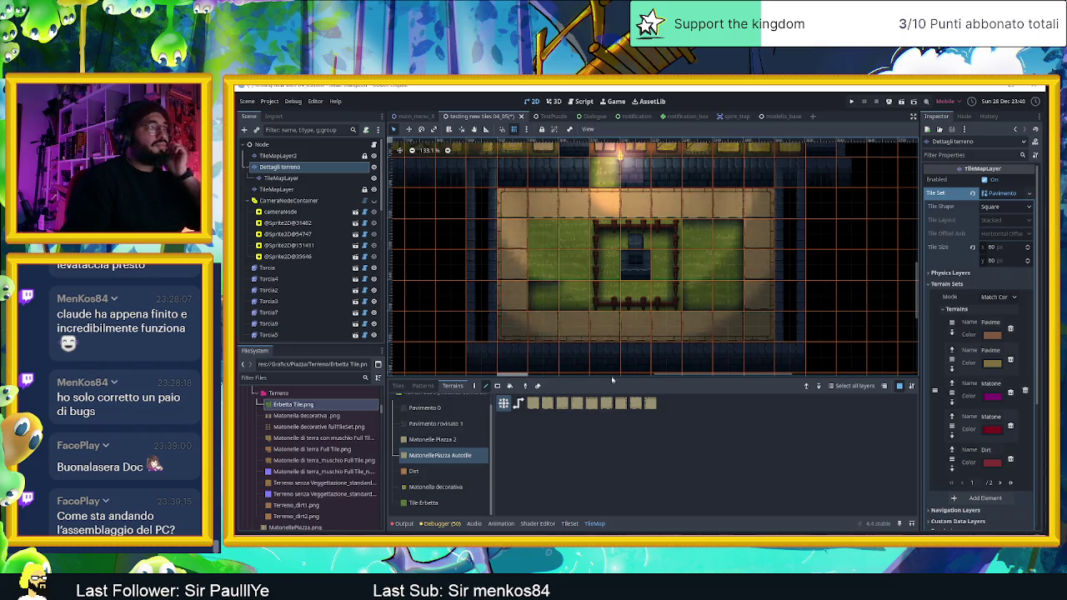
scroll(631, 296, up, 3)
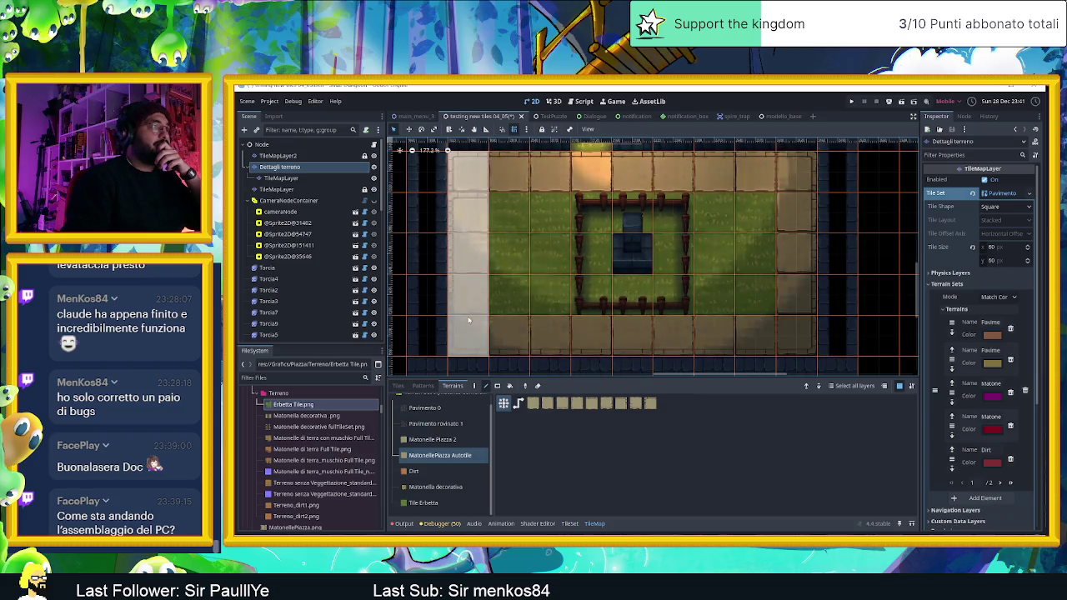
scroll(727, 356, down, 2)
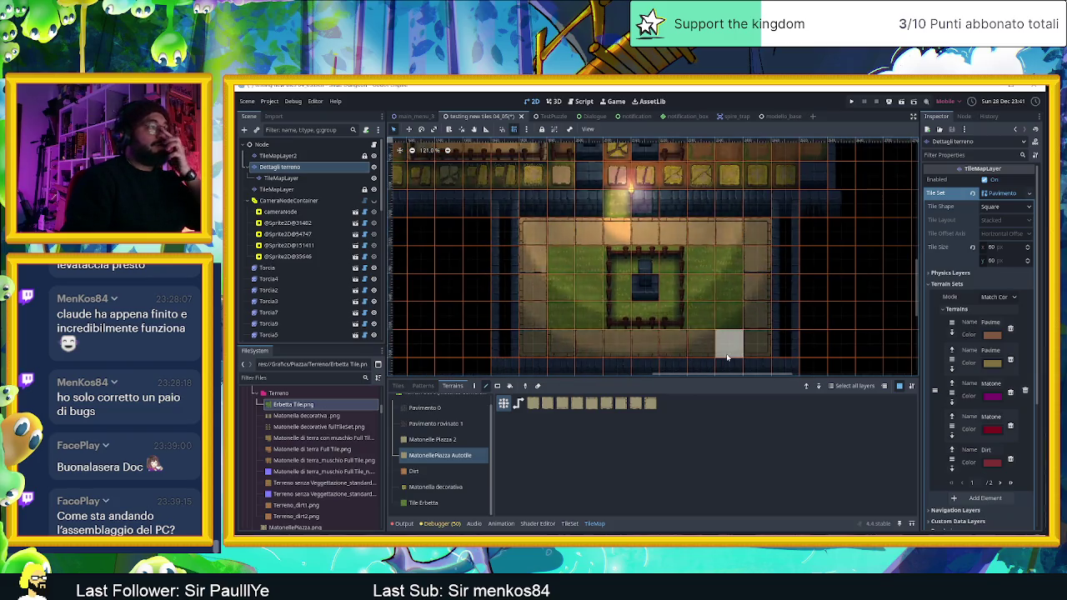
scroll(704, 351, up, 1)
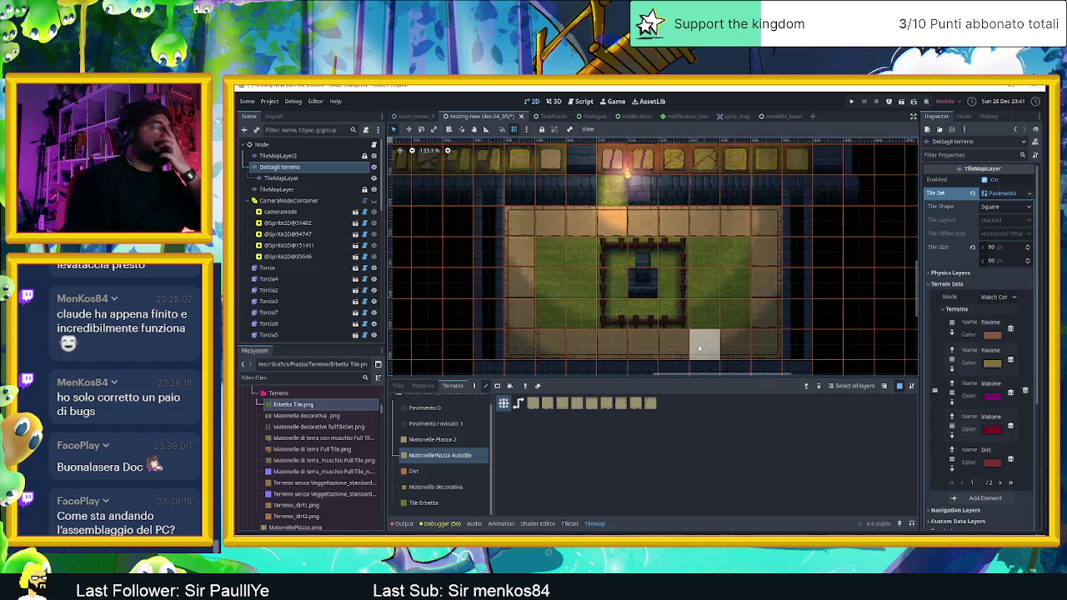
scroll(673, 349, up, 1)
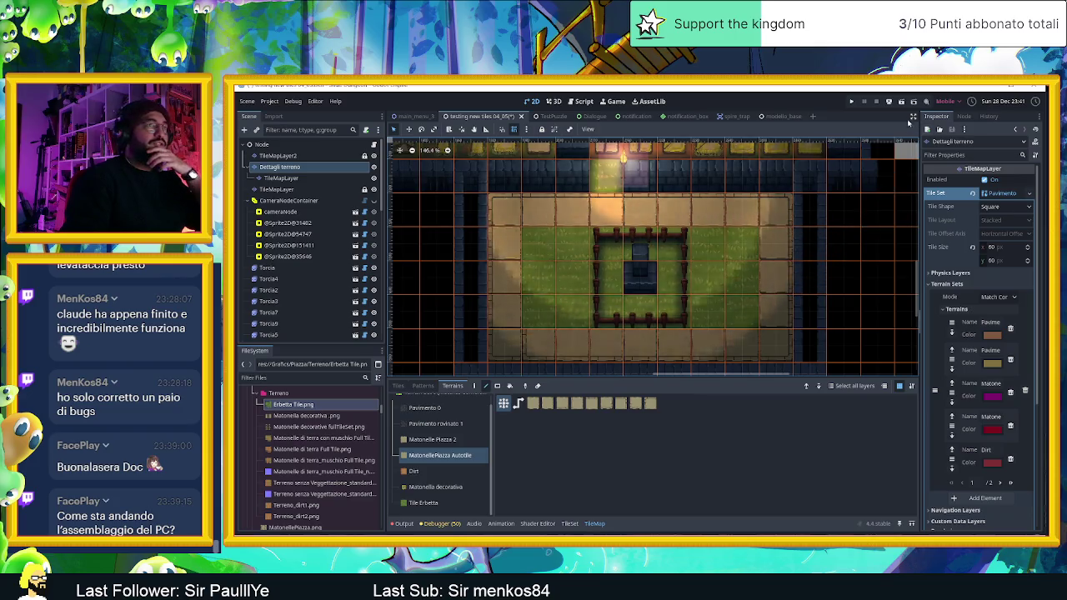
key(ctrl+s)
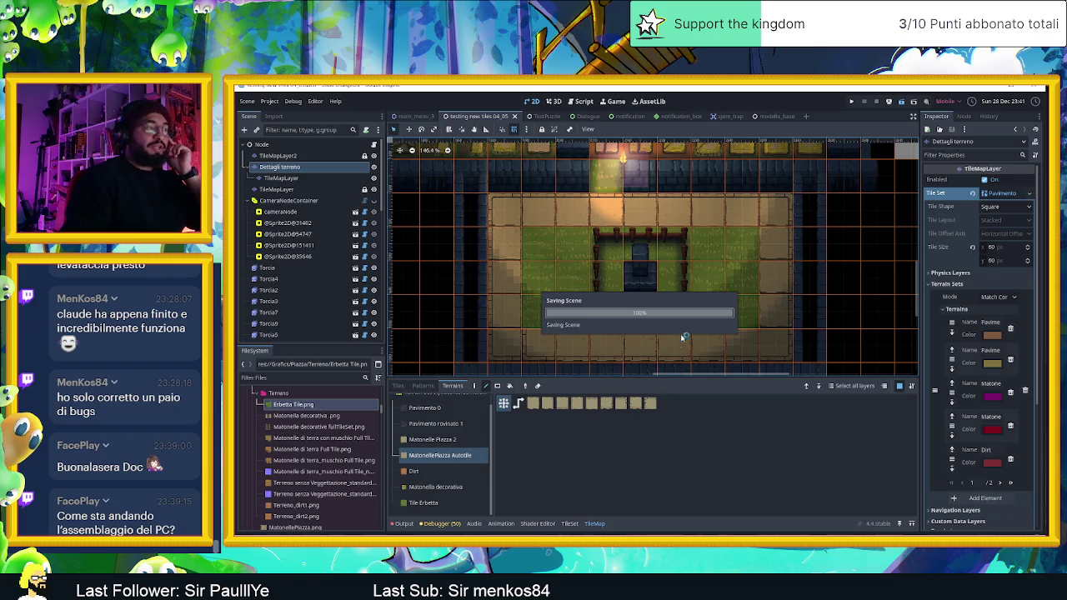
- Position the running Sliding Dungeon game window over the editor
drag(837, 131, 589, 111)
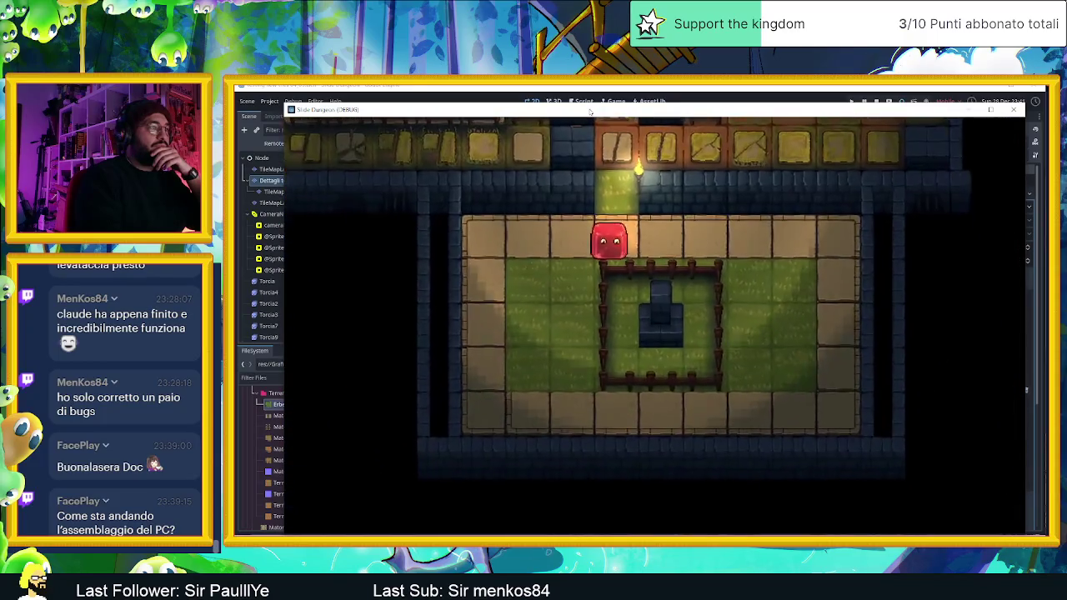
- Slide the red slime right, down and left around the paved border twice, ending bottom-left
key(Right)
key(Down)
key(Left)
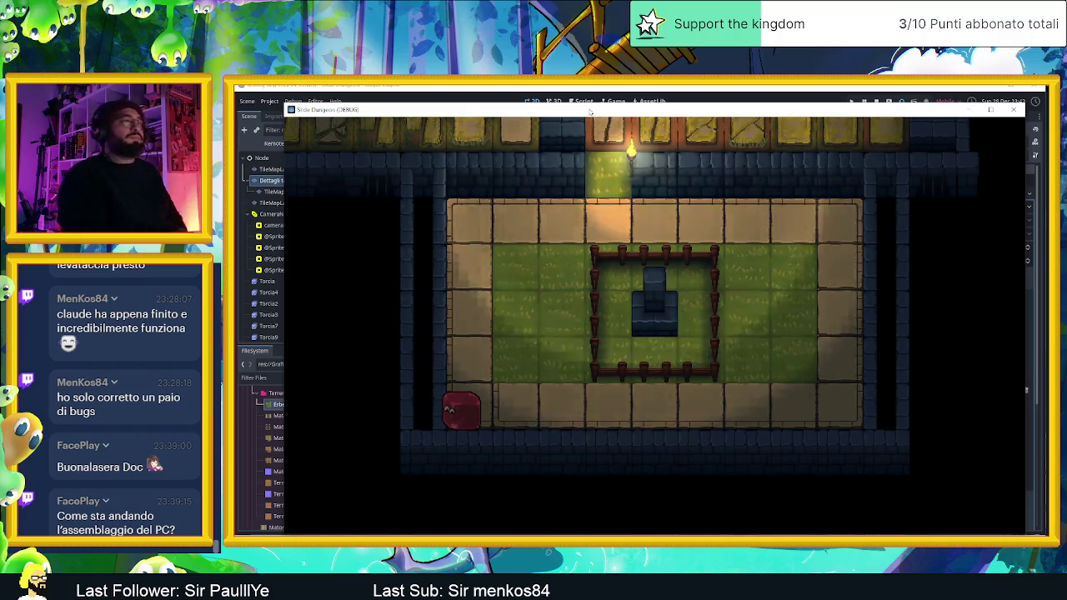
key(Right)
key(Down)
key(Left)
key(Left)
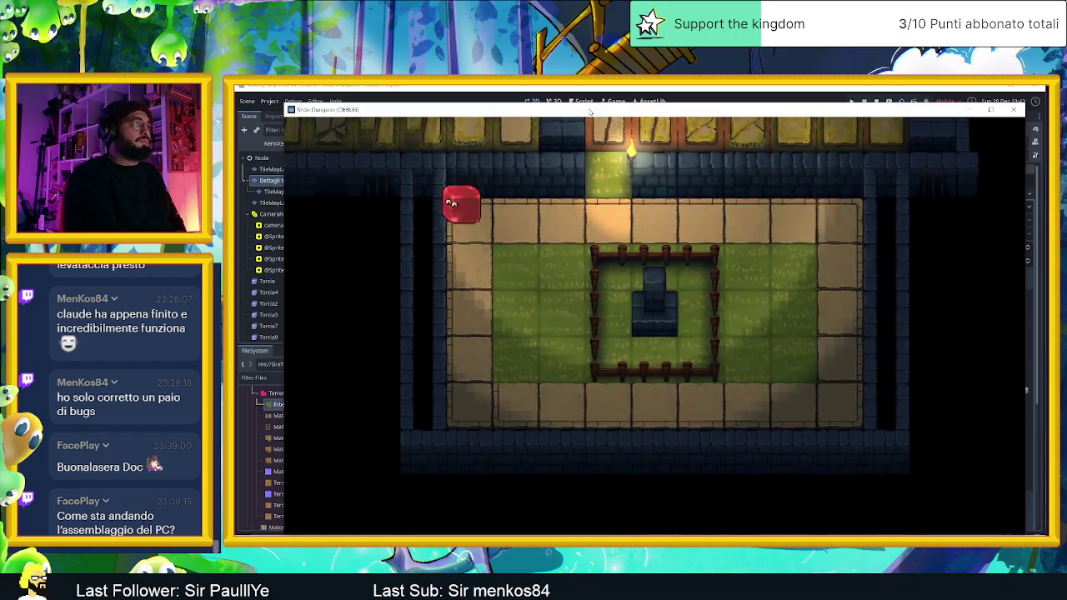
key(Down)
key(Left)
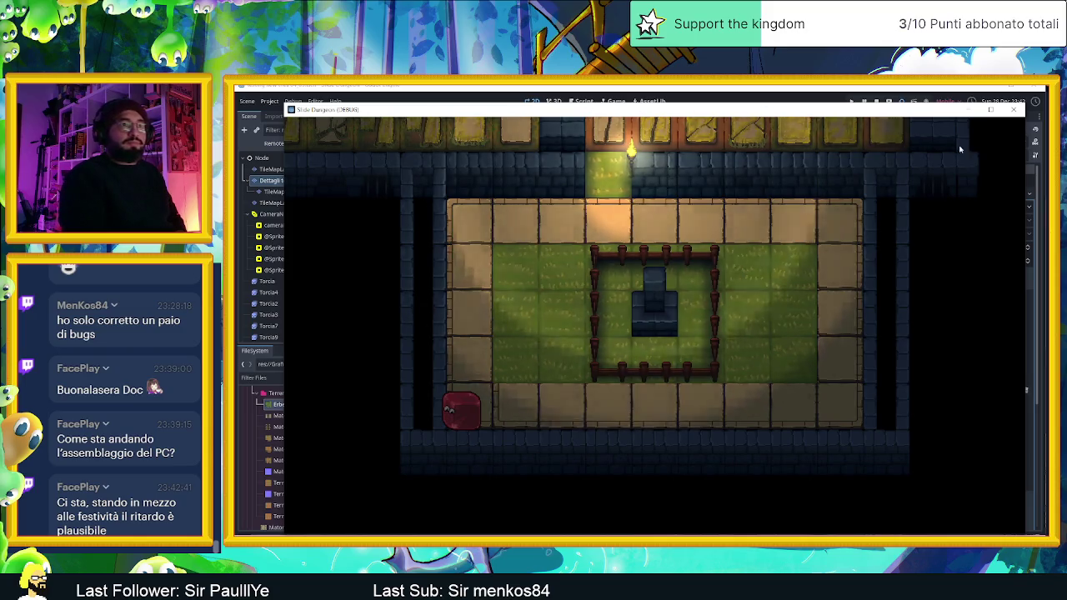
- Stop the game and select the Muro blue wall TileMapLayer
click(1014, 109)
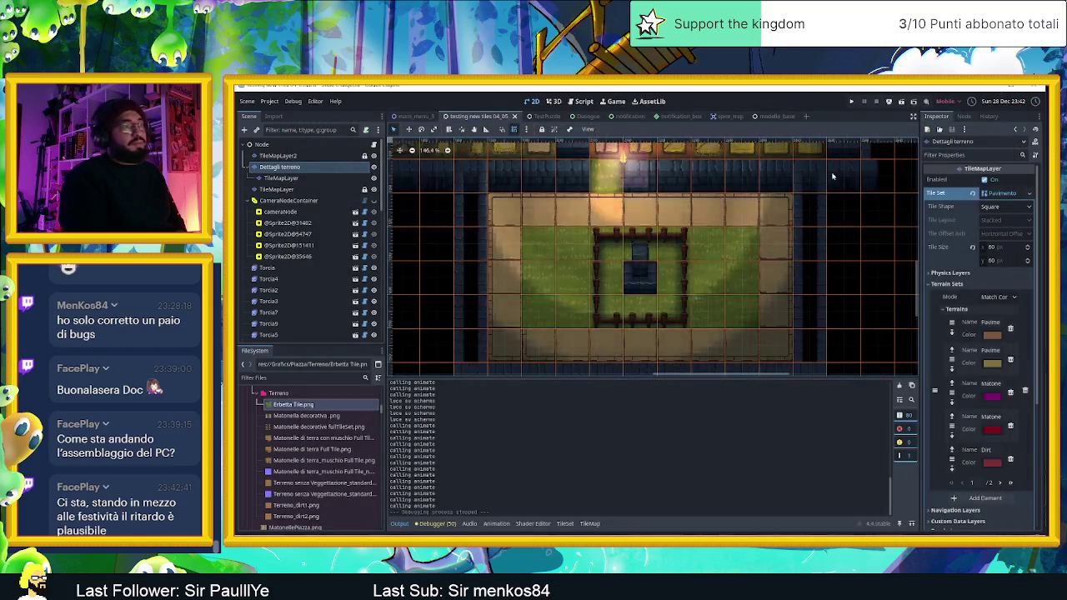
click(331, 188)
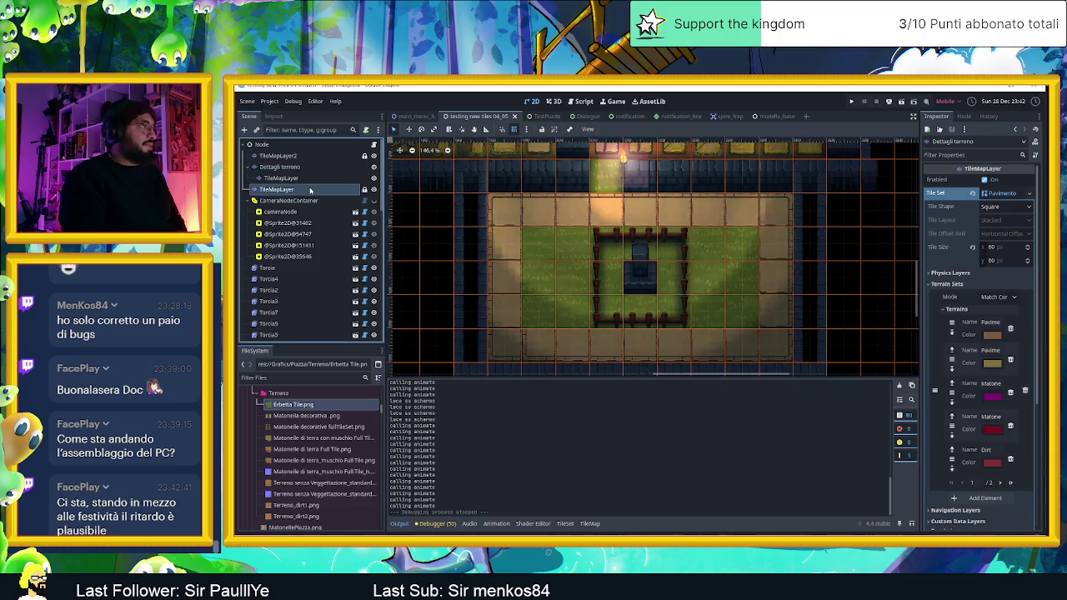
click(589, 524)
click(590, 523)
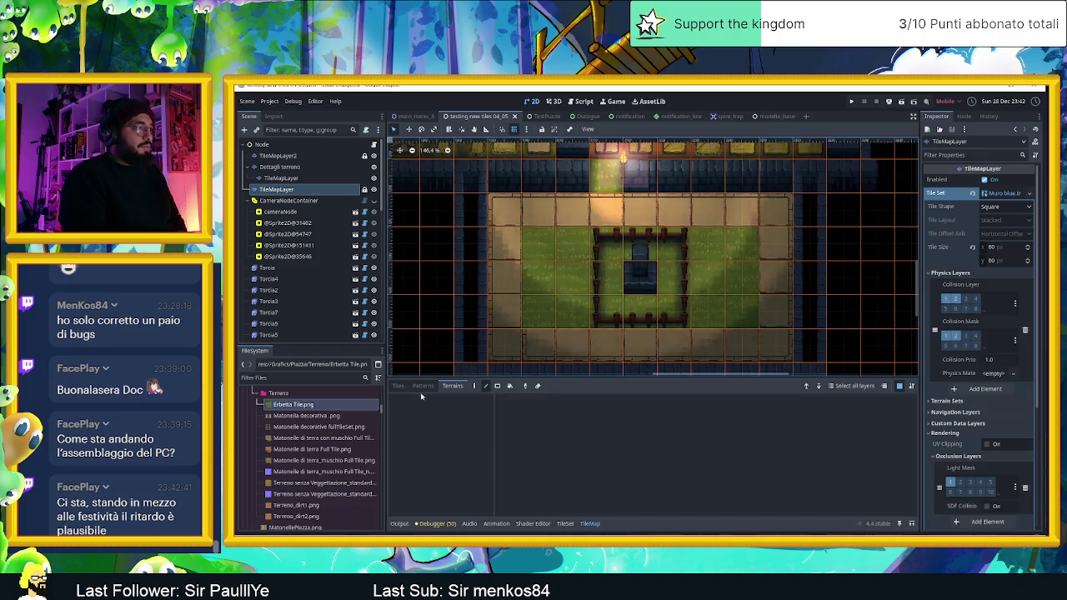
click(314, 179)
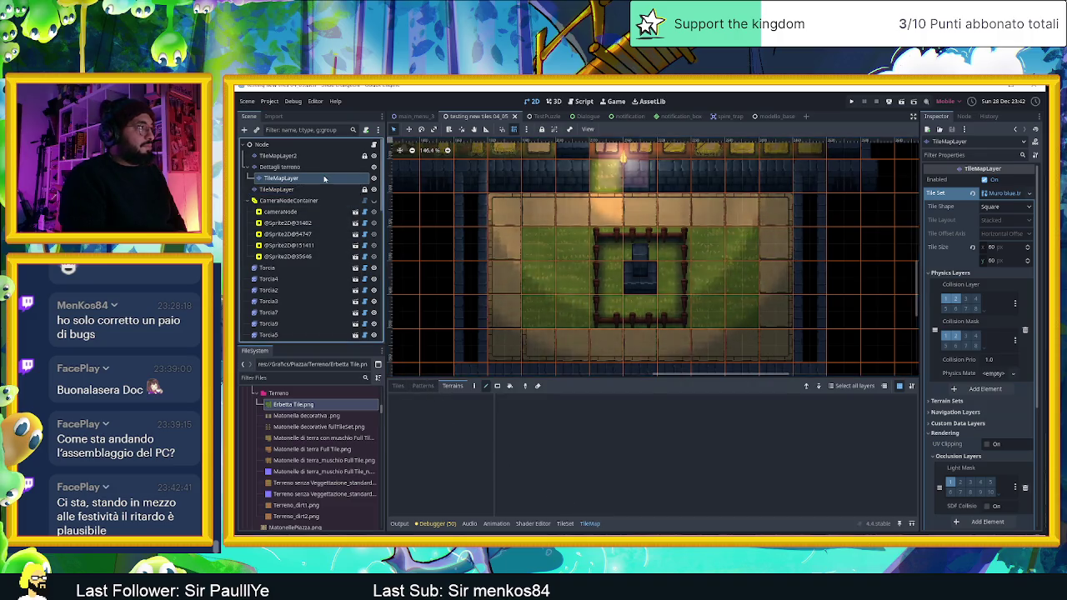
click(313, 189)
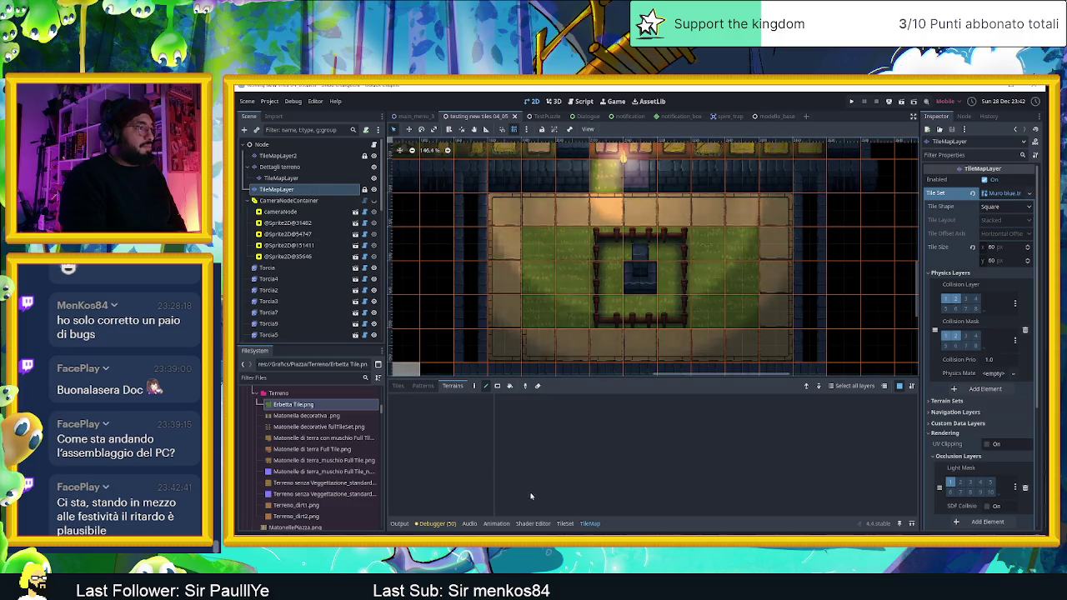
- Place a dark Muro blue wall block in the top paved row, then save and run again
click(398, 385)
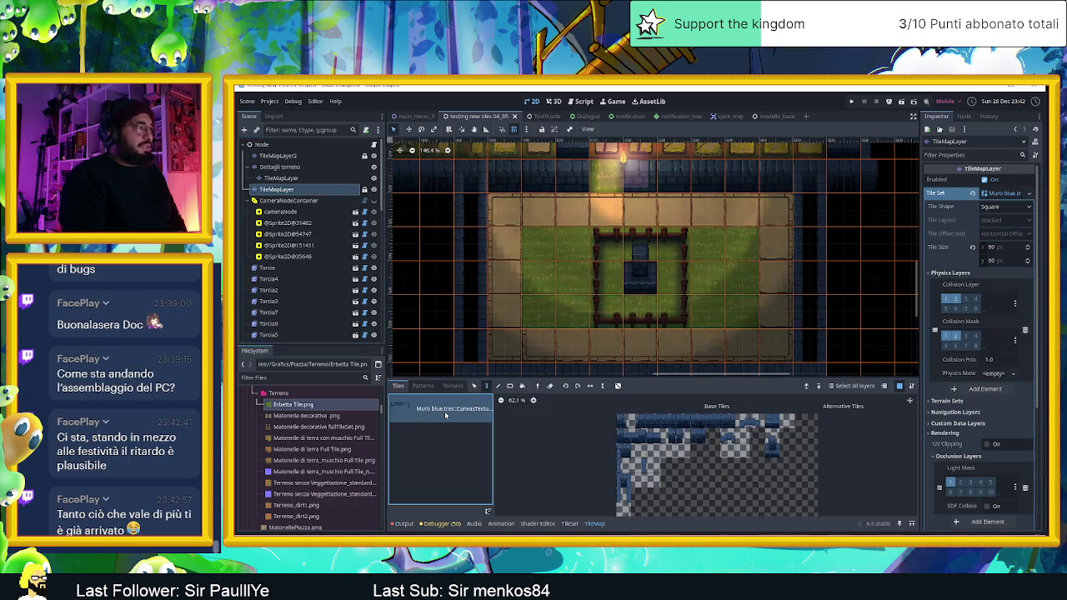
click(453, 386)
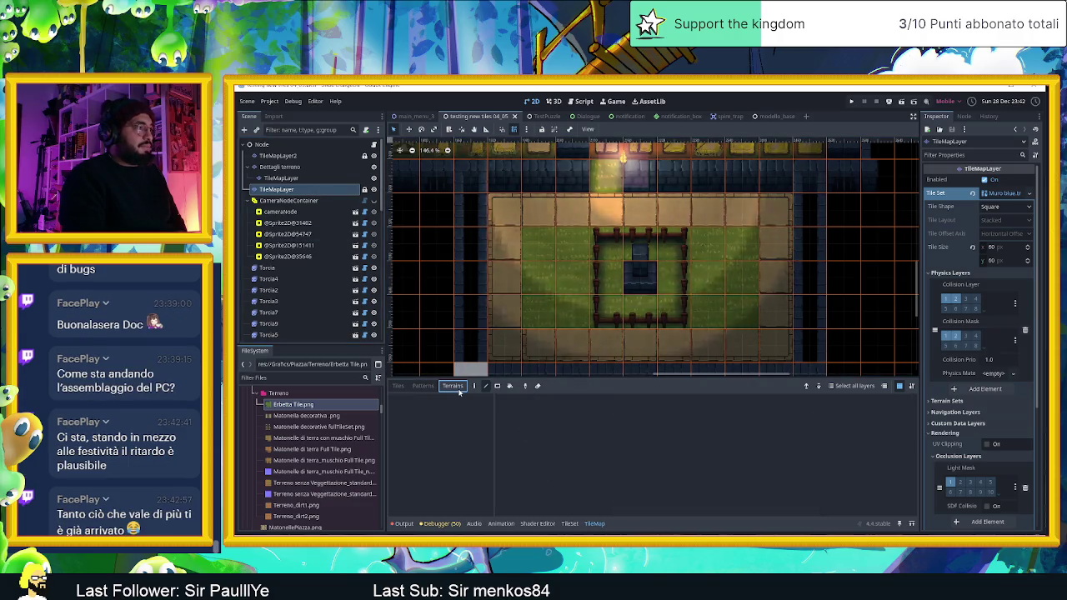
click(399, 386)
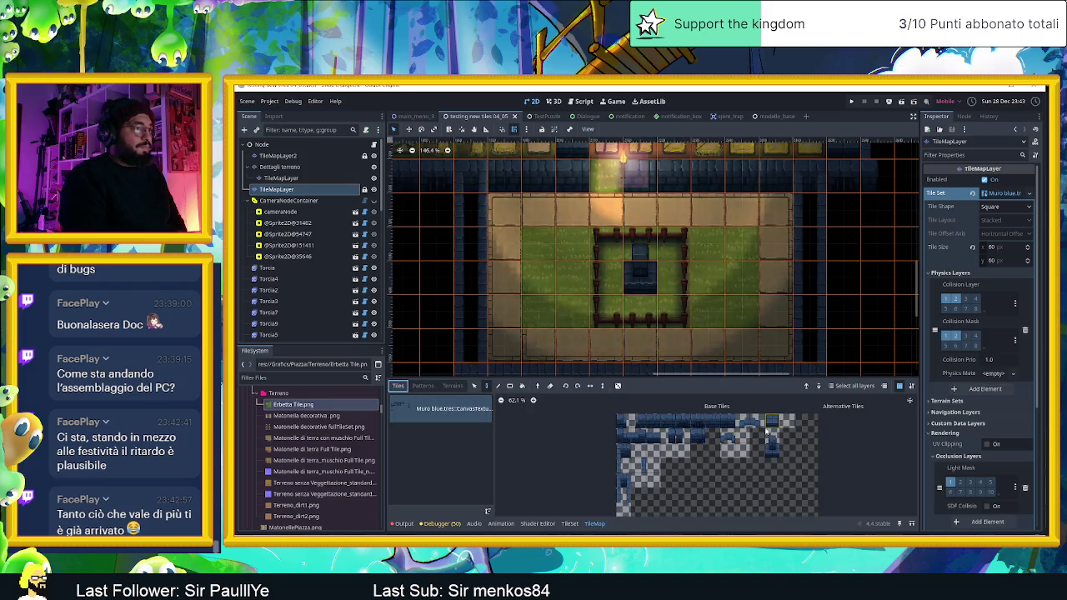
click(644, 205)
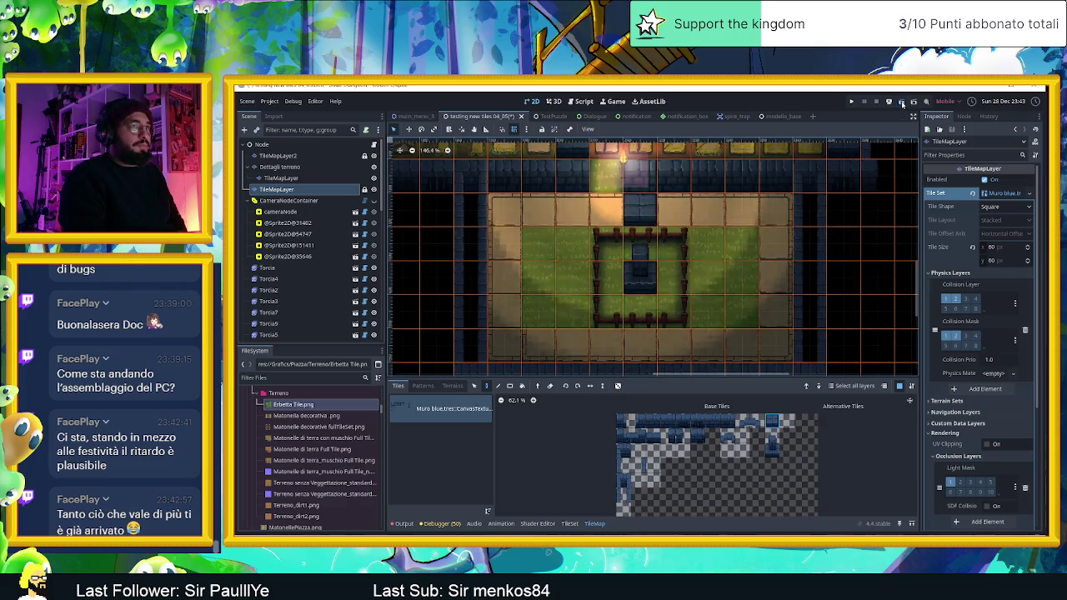
click(902, 103)
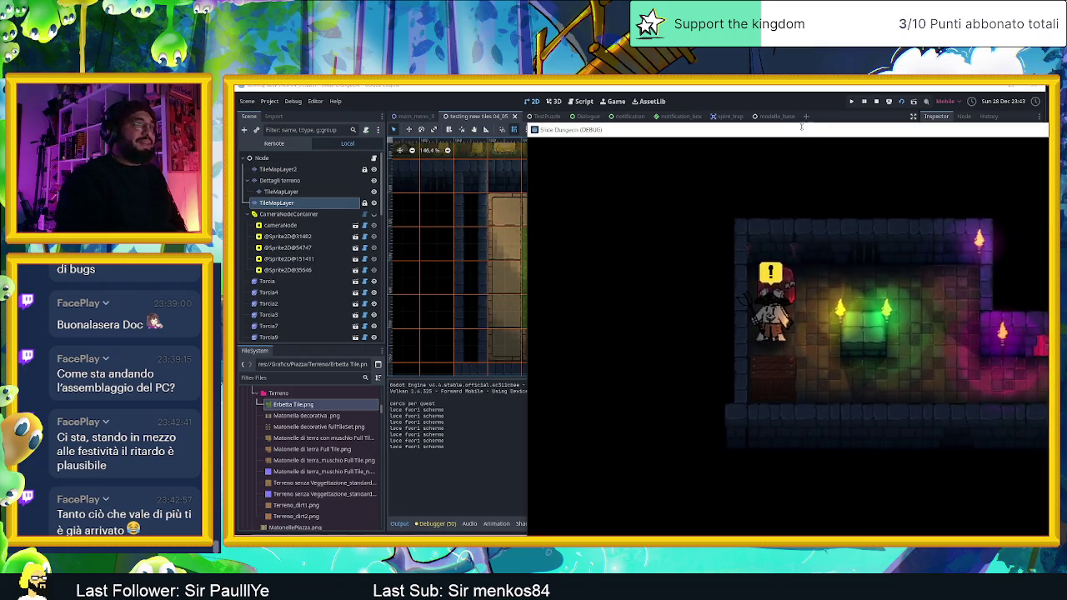
- Slide the slime around the courtyard, stopping by the new wall block, then to the bottom-right corner
drag(798, 133, 537, 118)
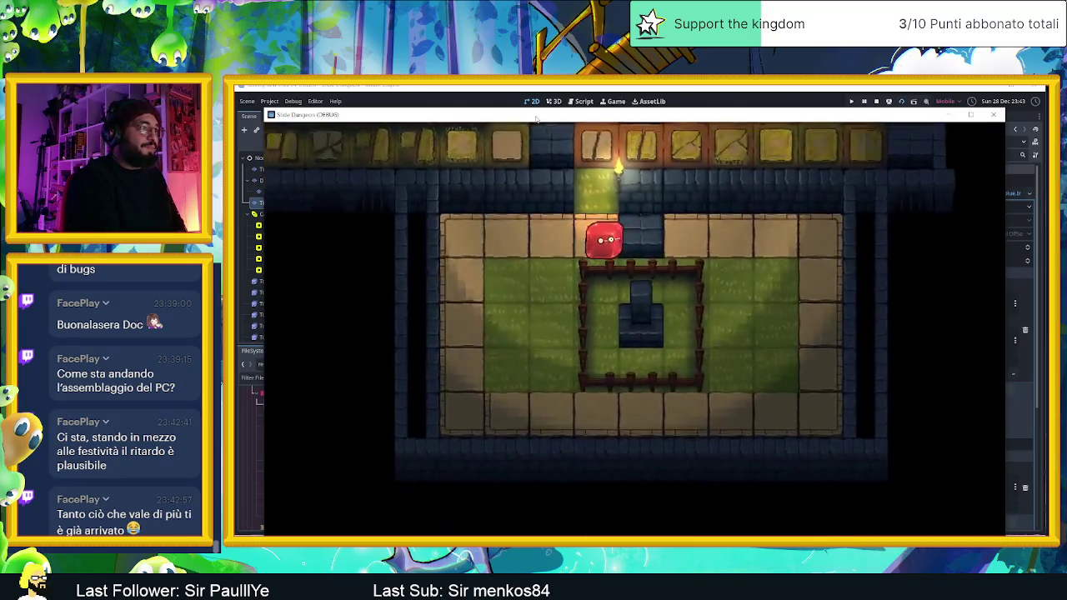
key(Down)
key(Right)
key(Up)
key(Left)
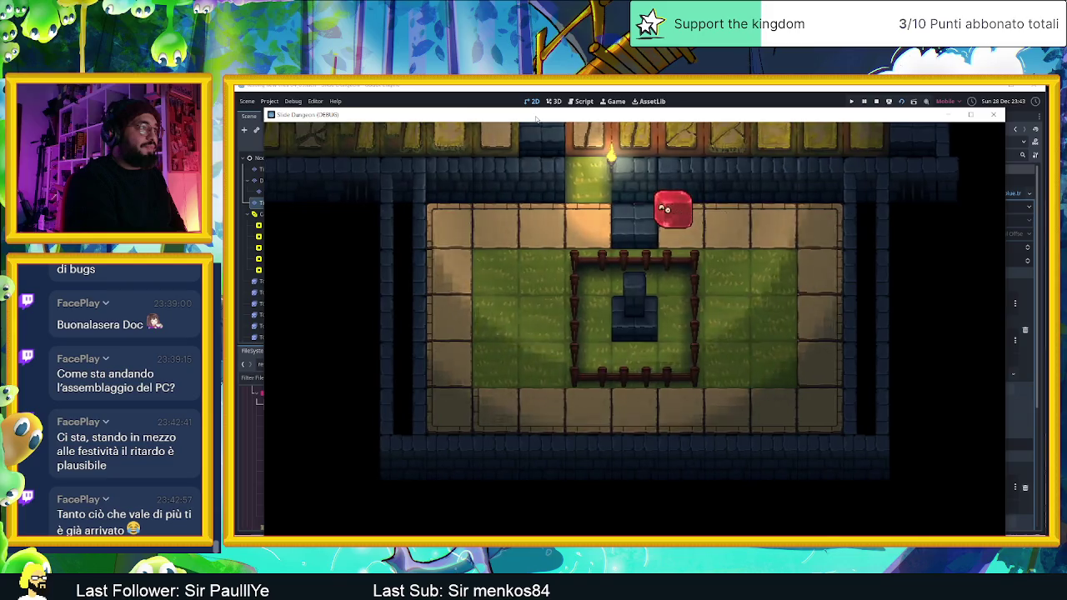
key(Right)
key(Down)
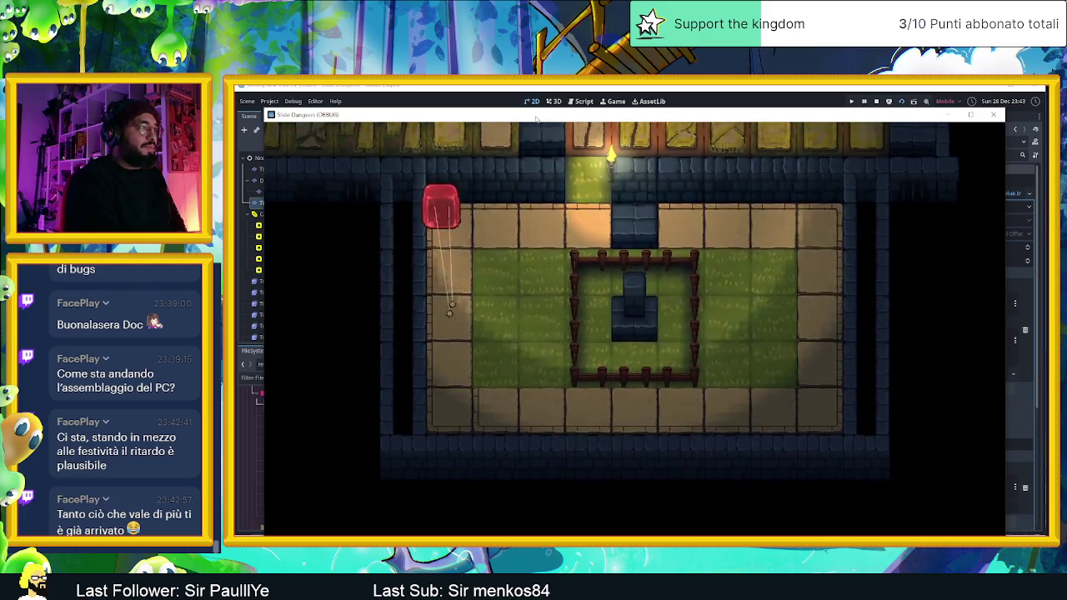
- Steer the slime through the tower door and across the grassy room, then stop the game
key(Up)
key(Down)
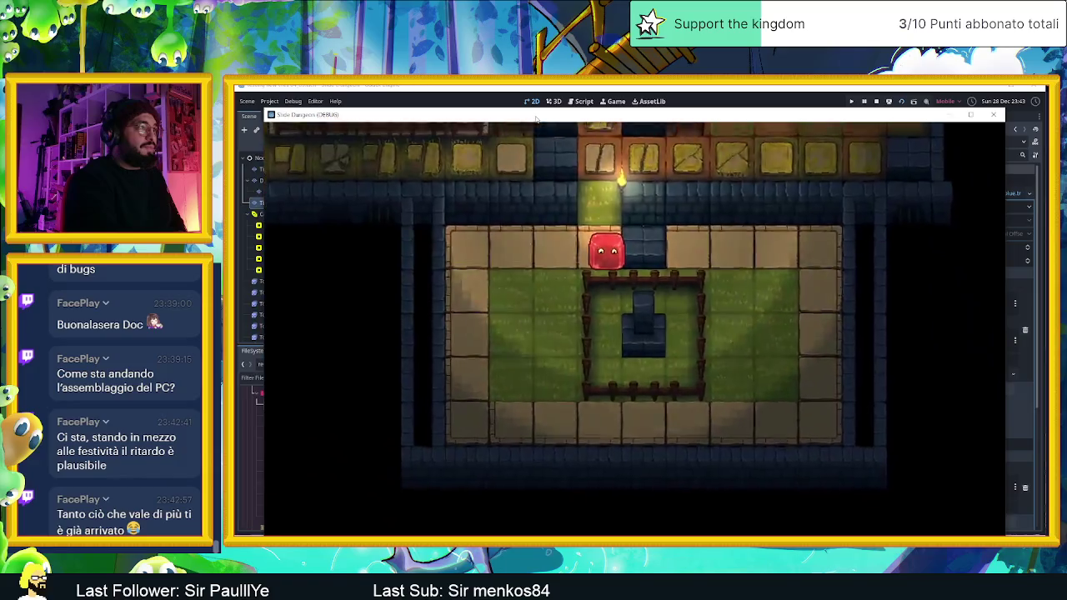
key(Up)
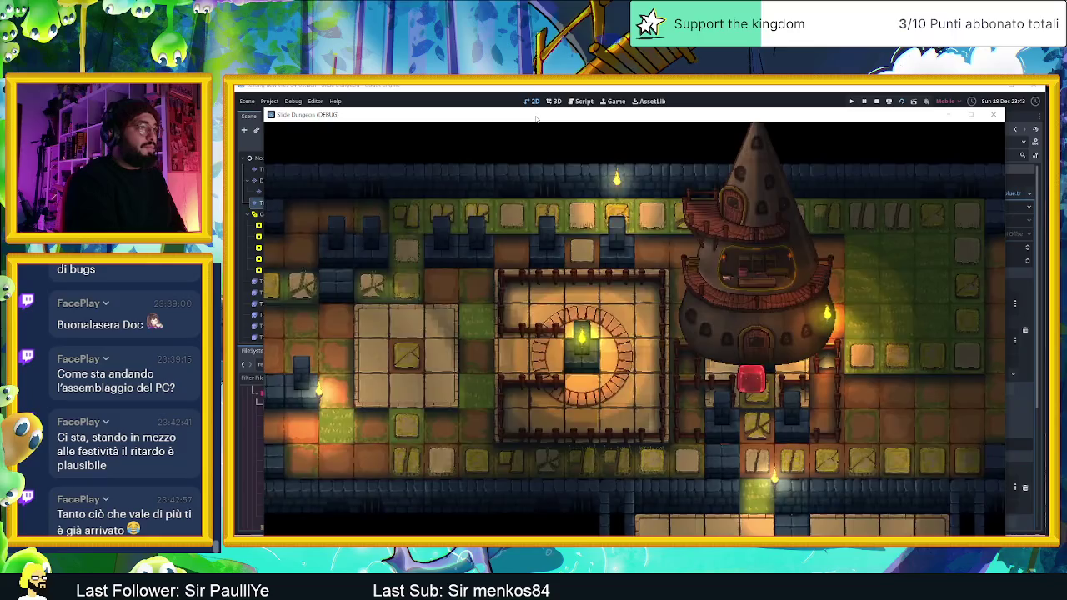
key(Up)
key(Right)
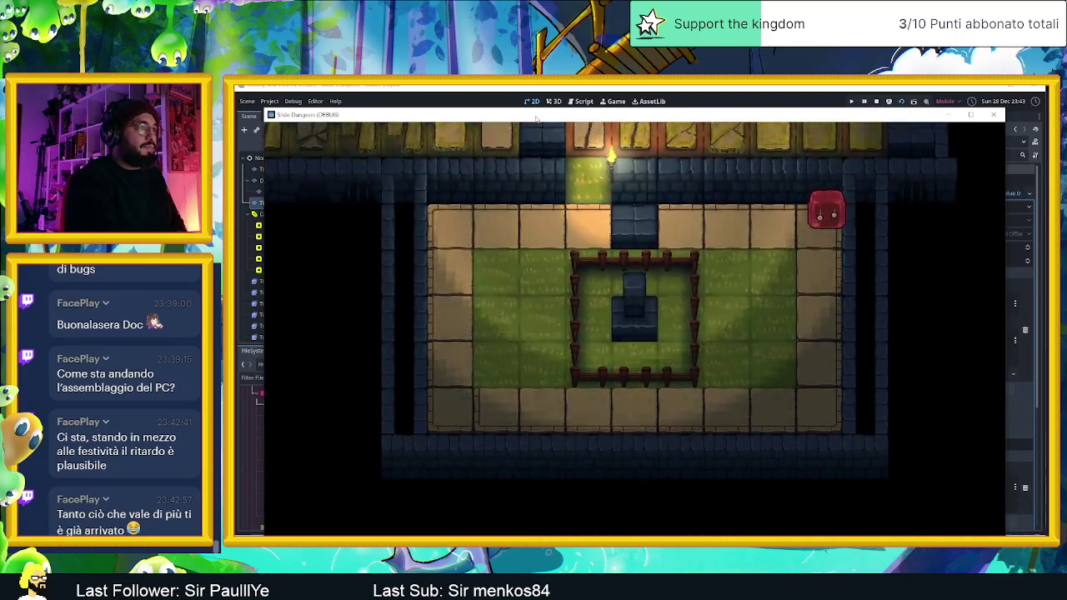
key(Down)
key(Left)
key(Up)
key(Right)
key(Up)
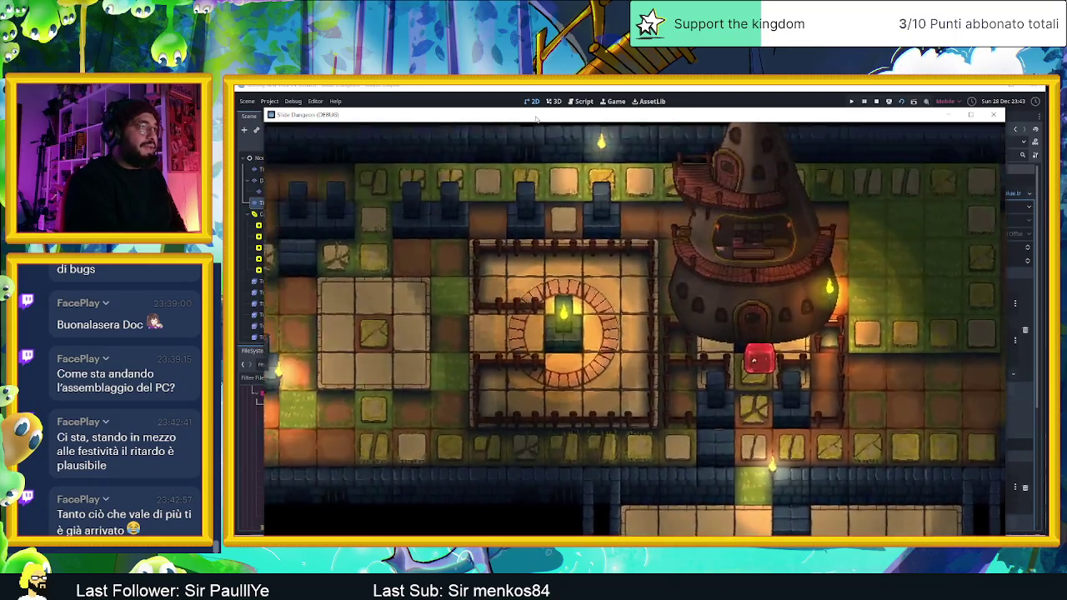
key(Down)
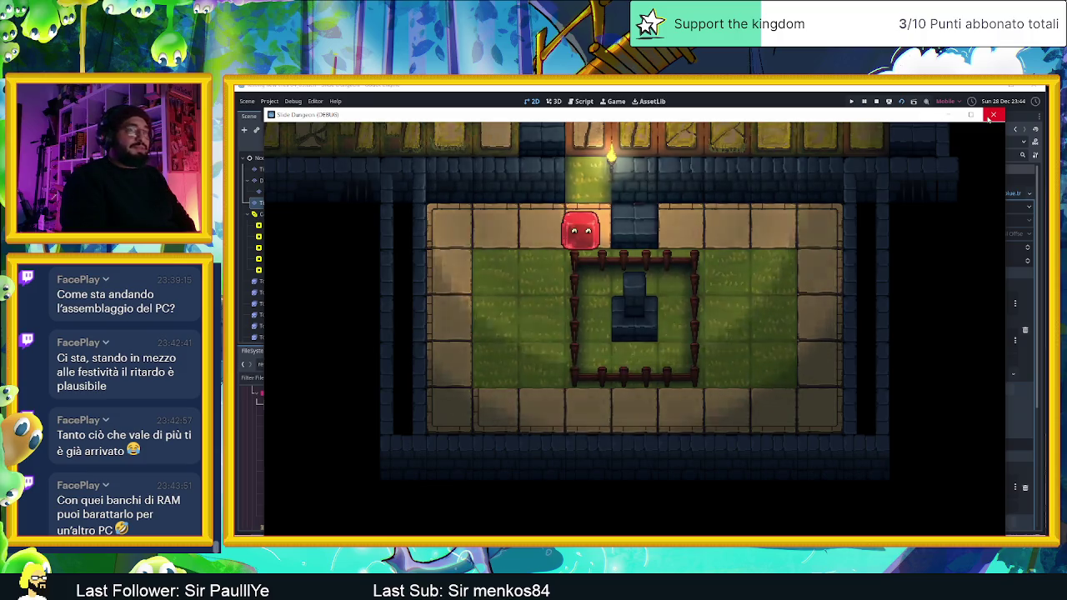
click(990, 117)
scroll(525, 333, up, 2)
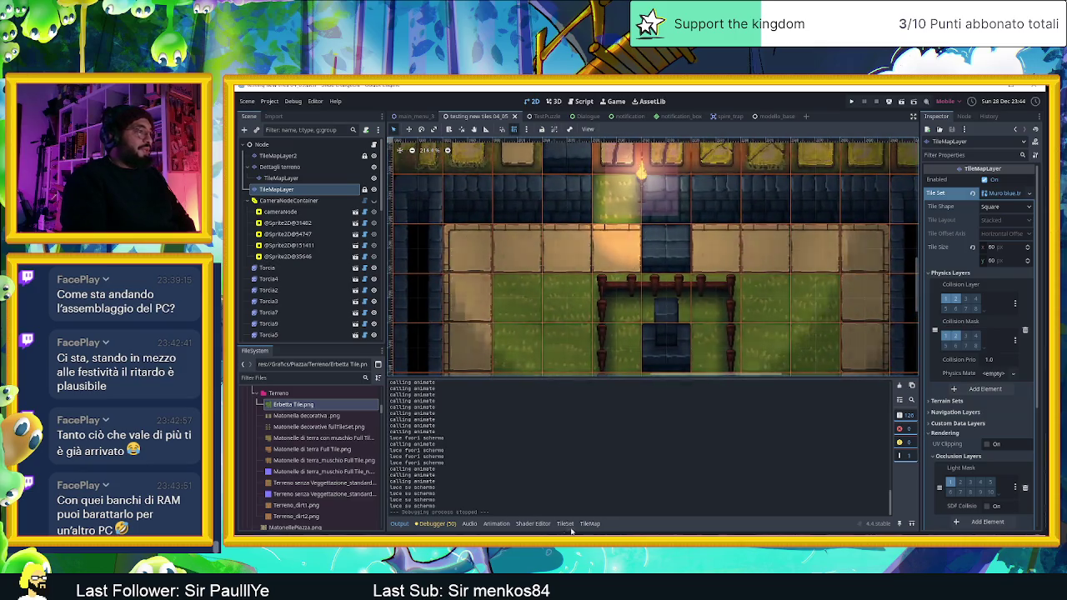
- On the Dettagli terreno layer, choose the Matonella decorativa terrain for single-cell painting
click(307, 180)
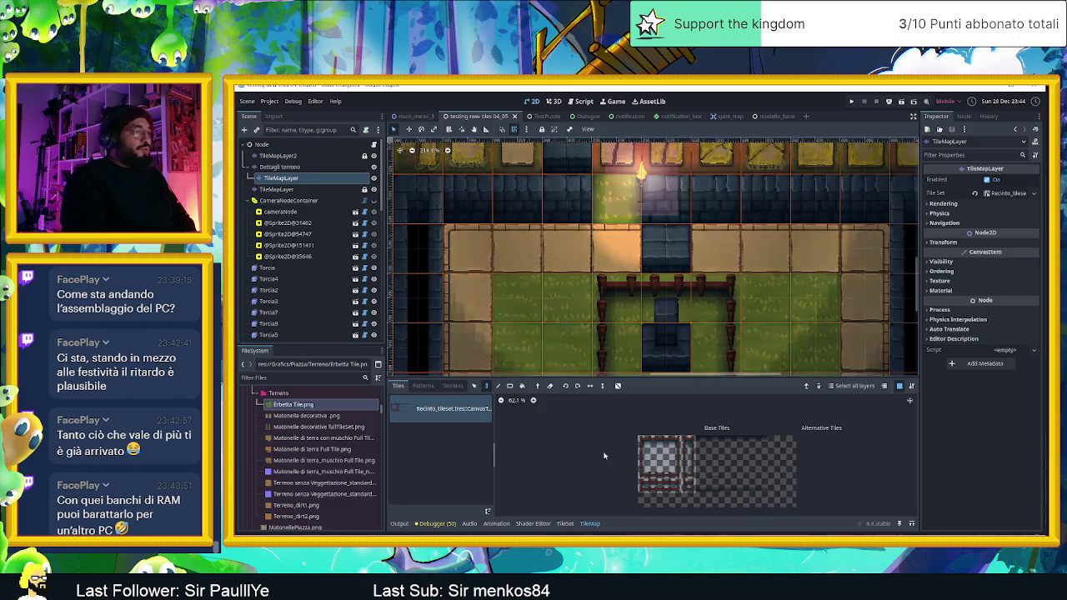
click(589, 524)
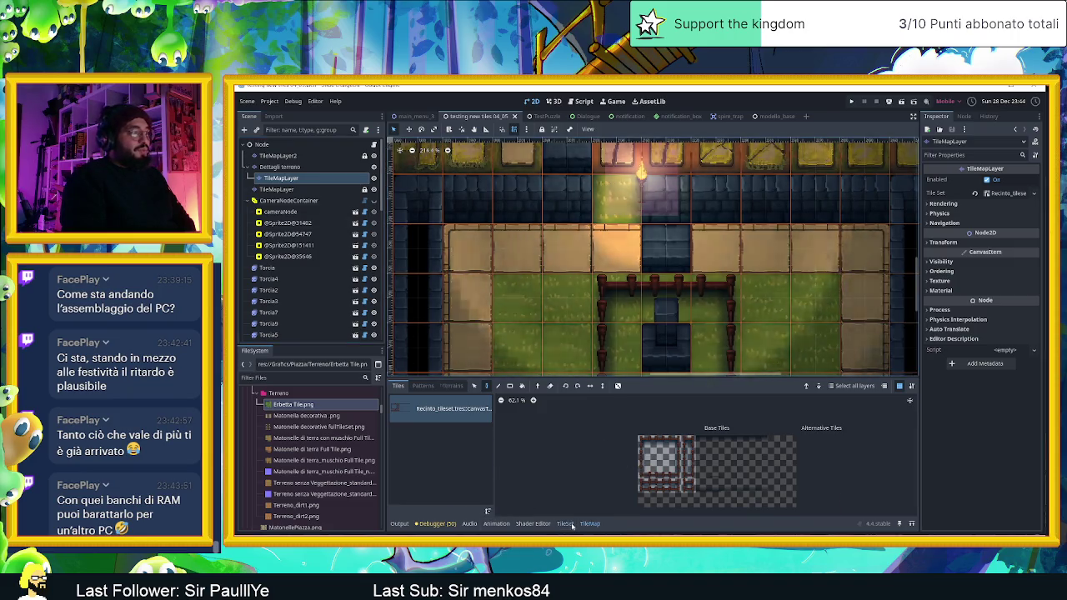
click(452, 386)
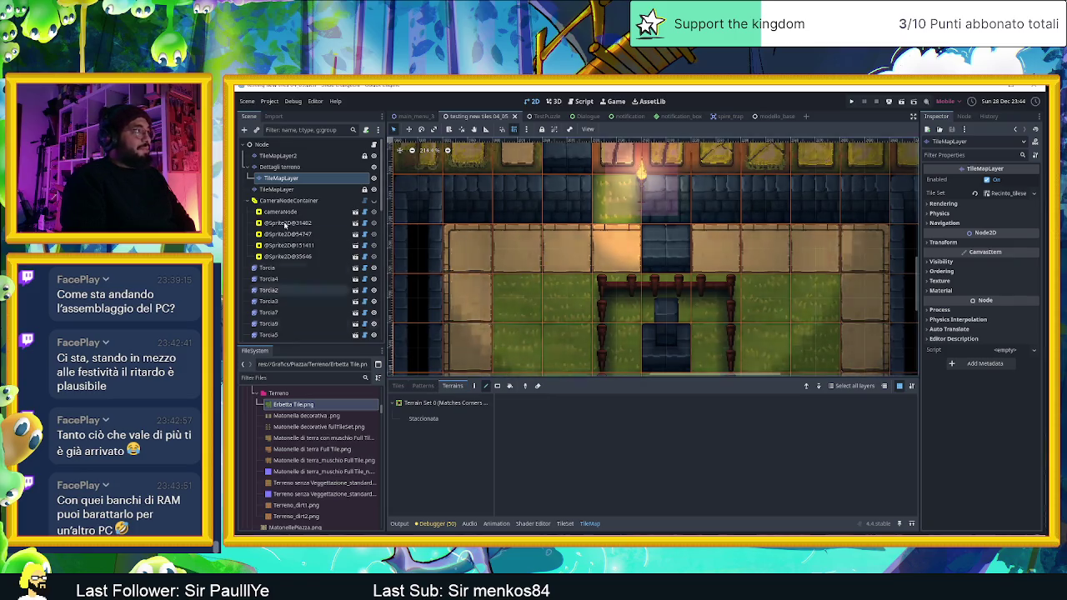
click(280, 167)
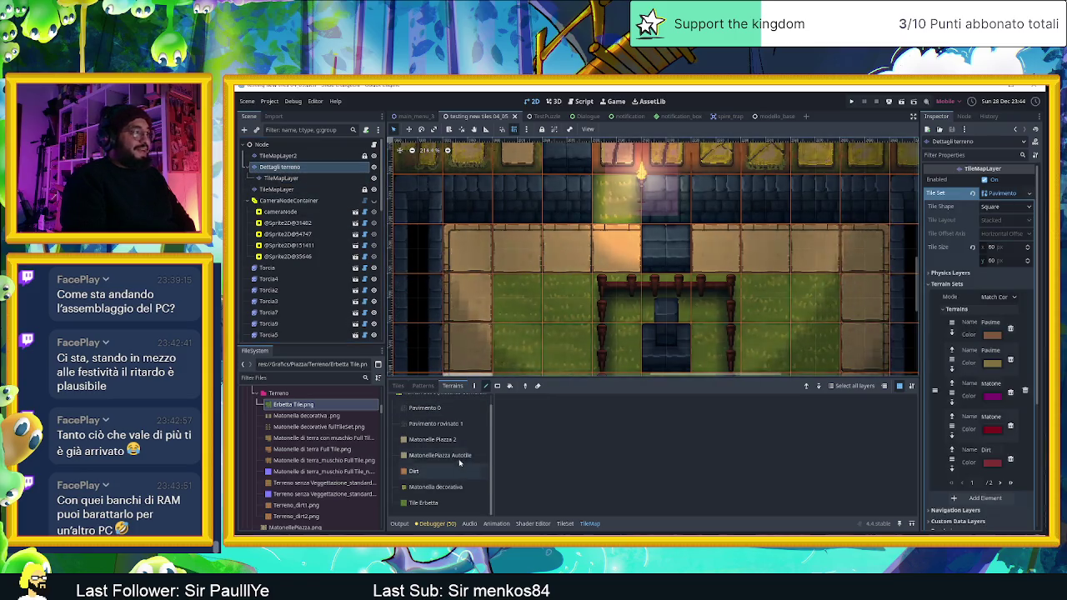
click(451, 486)
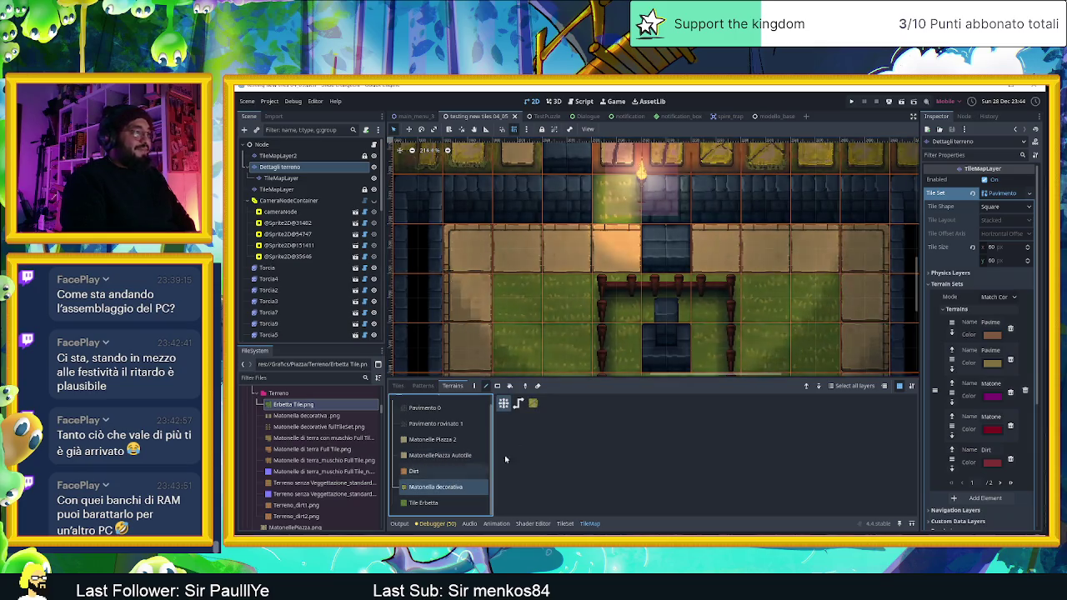
key(s)
- Paint three decorative tiles in the room's top row and one beside the stone block
click(557, 330)
click(567, 248)
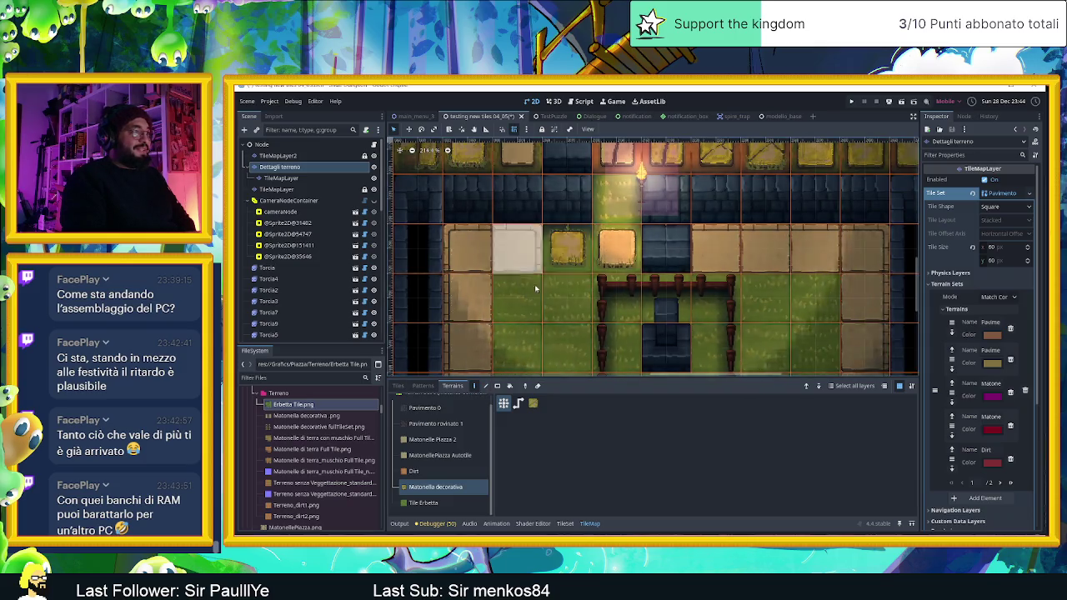
click(517, 250)
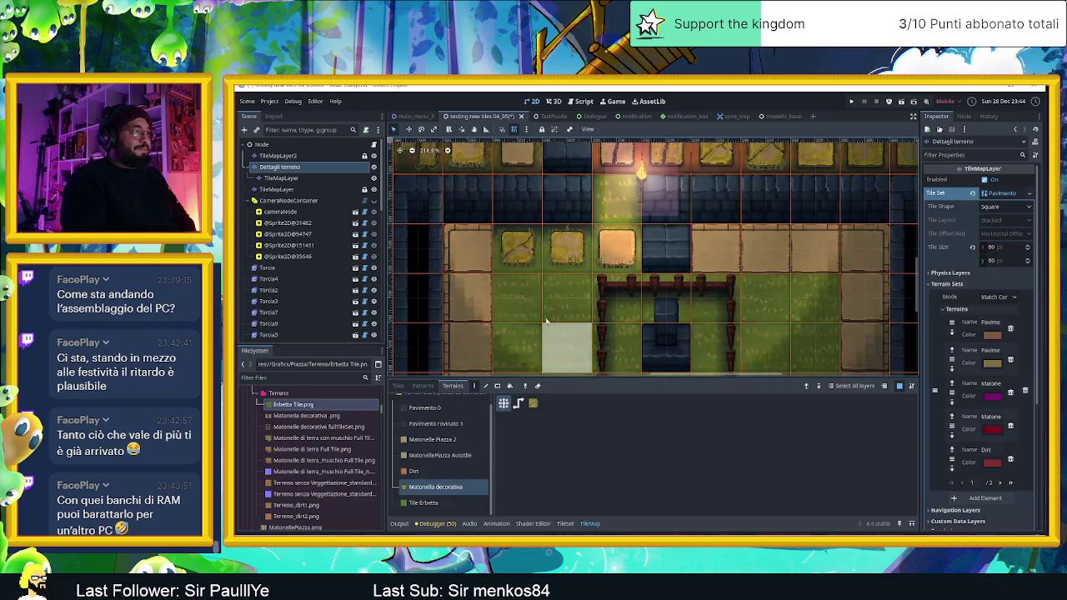
scroll(550, 311, down, 1)
drag(549, 310, 547, 227)
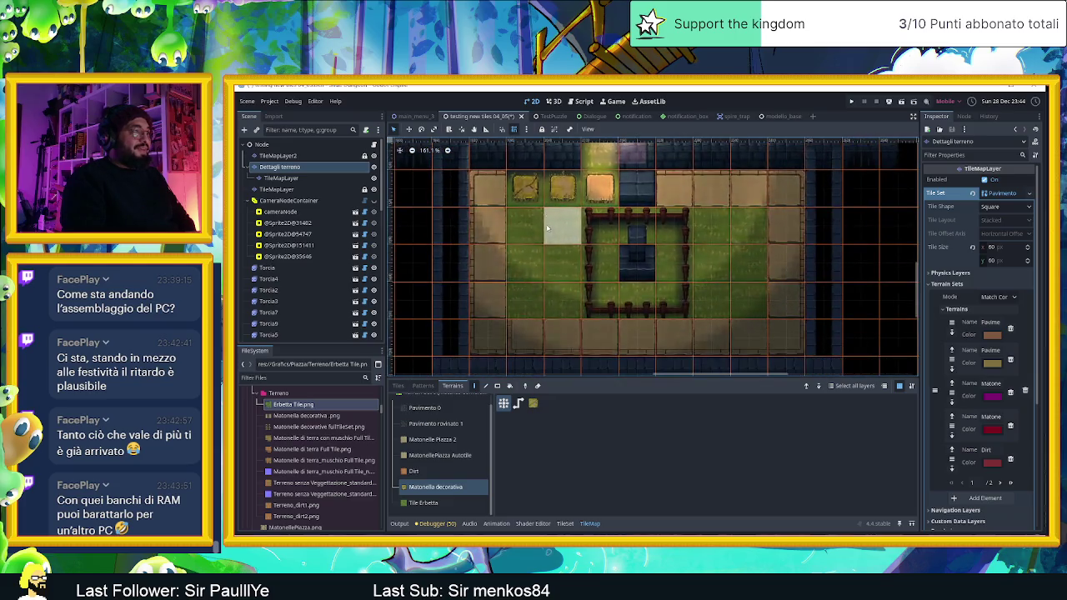
click(642, 191)
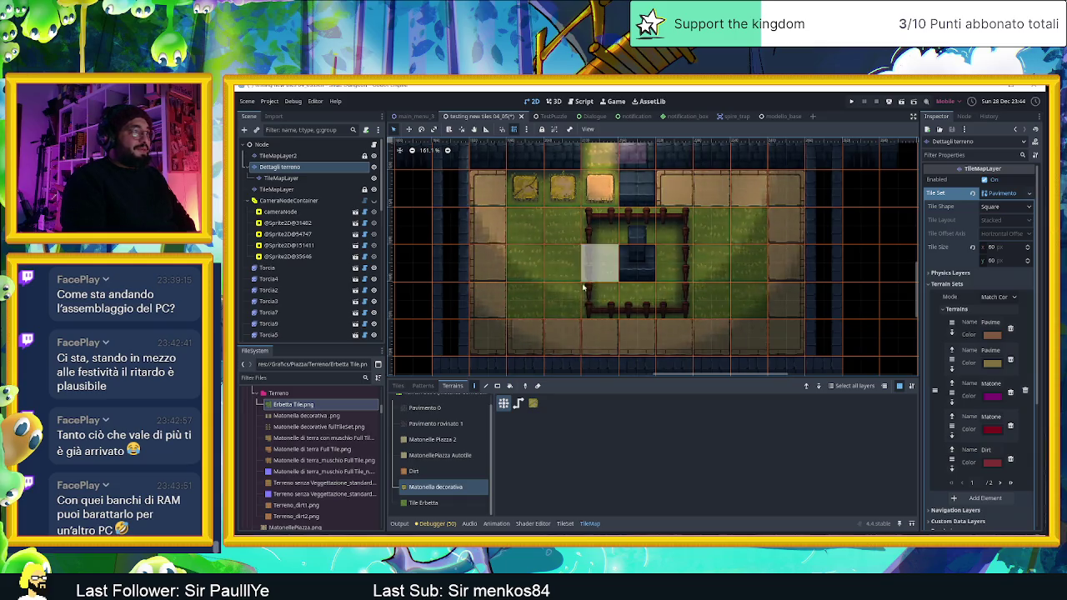
- Paint decorative tiles down the left side, right of the fence, and inside the enclosure
mouse_move(525, 233)
mouse_down()
mouse_move(526, 296)
mouse_move(537, 299)
mouse_move(562, 266)
mouse_move(563, 227)
mouse_up()
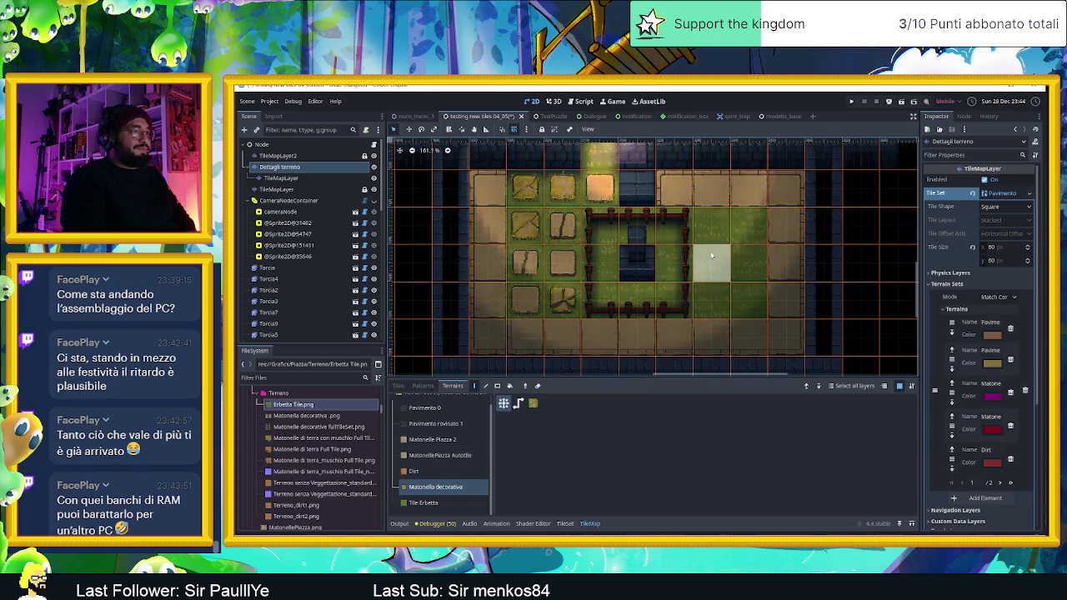
click(714, 227)
click(703, 289)
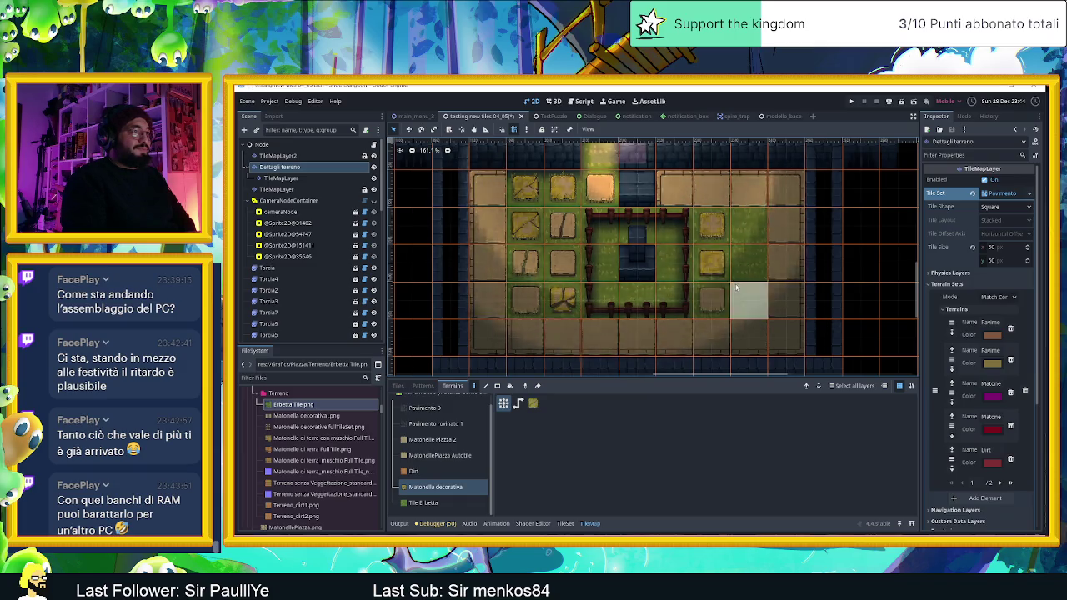
click(608, 236)
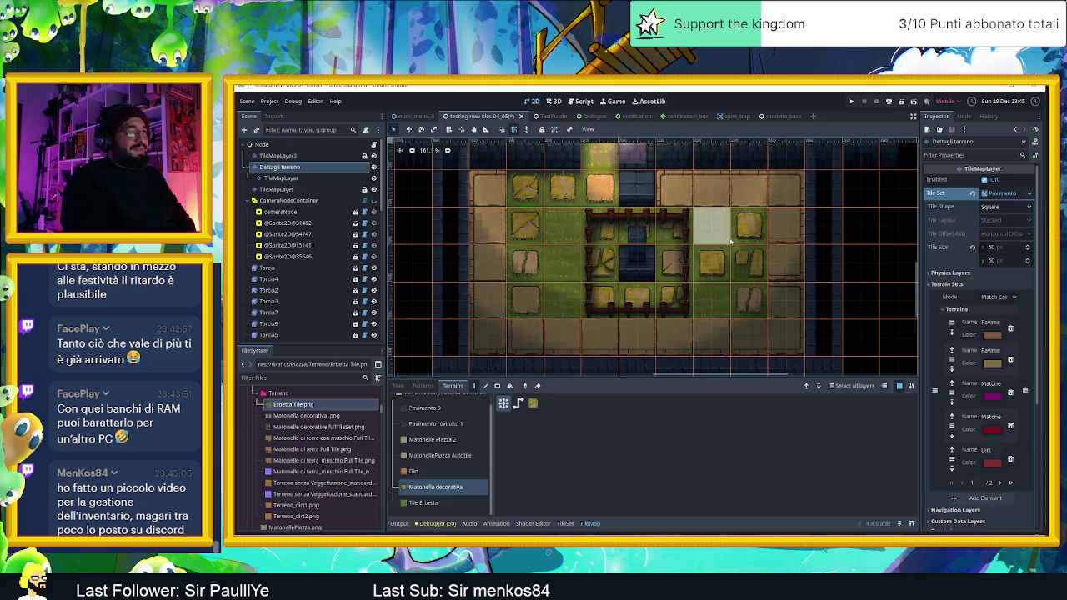
click(597, 272)
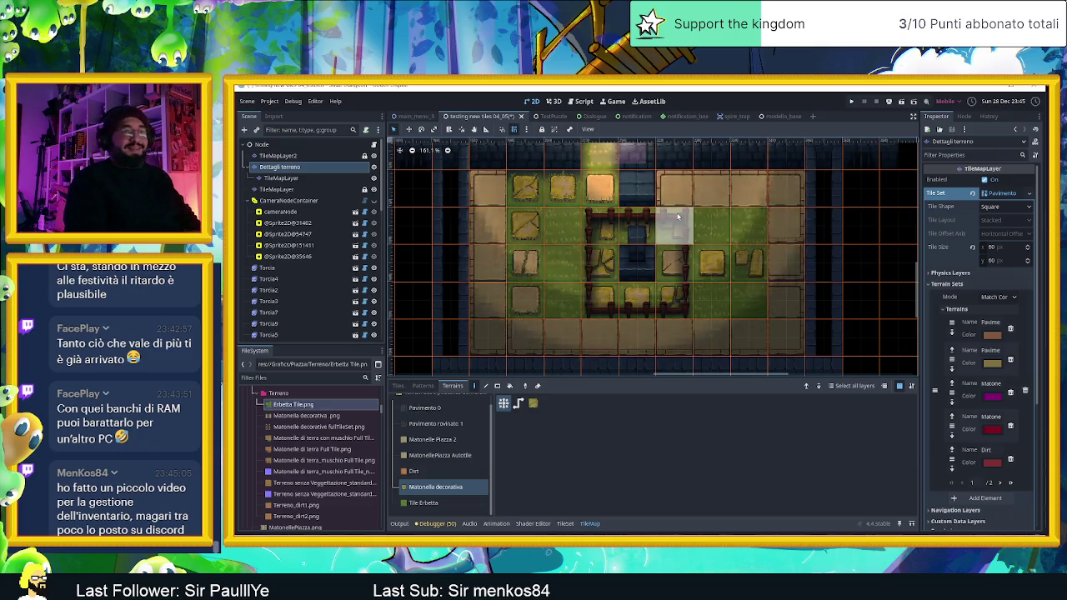
click(678, 219)
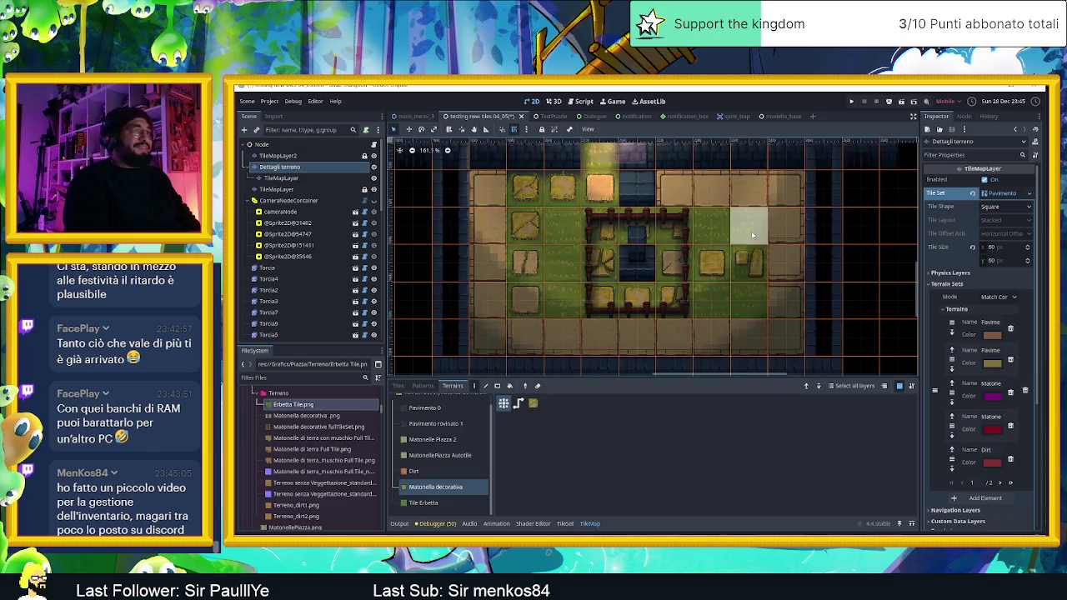
scroll(723, 197, up, 2)
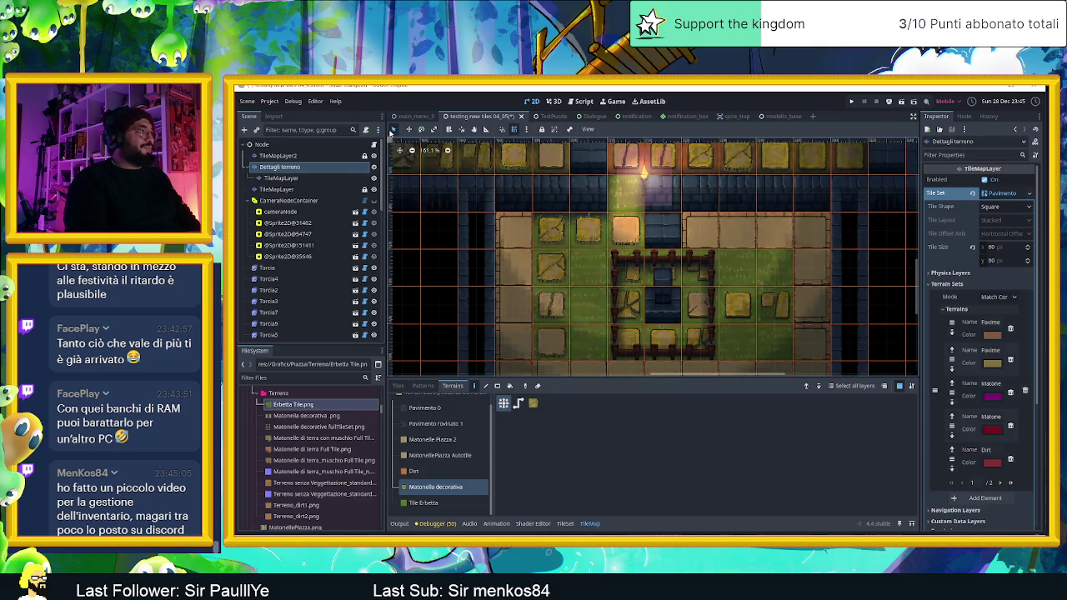
- Browse the Torcia10, Torcia8 and Torcia12 torch nodes in the Scene tree without renaming them
click(393, 130)
scroll(284, 305, down, 5)
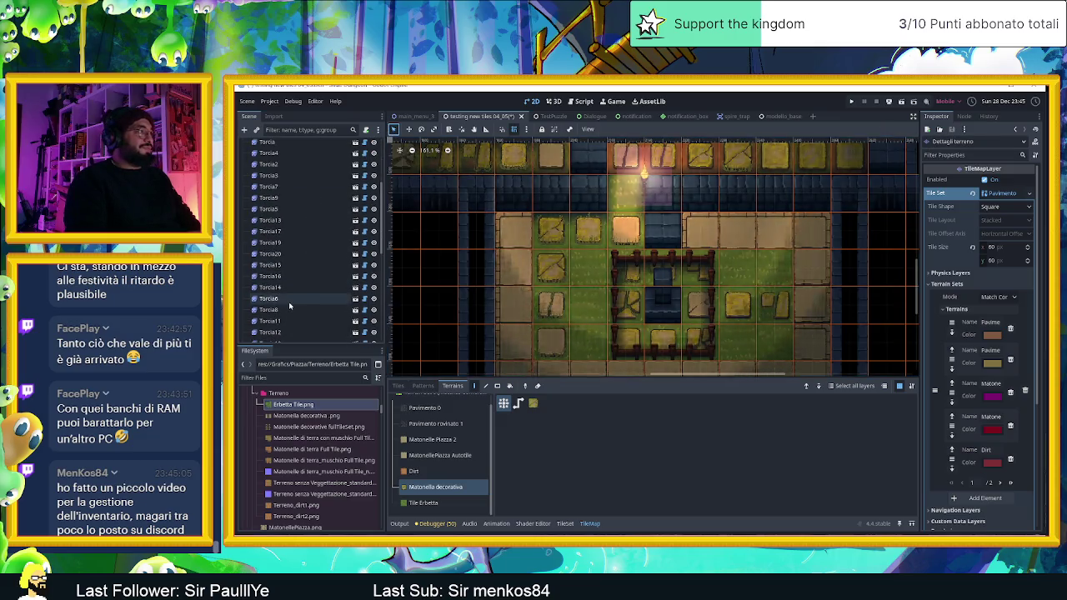
scroll(293, 267, down, 3)
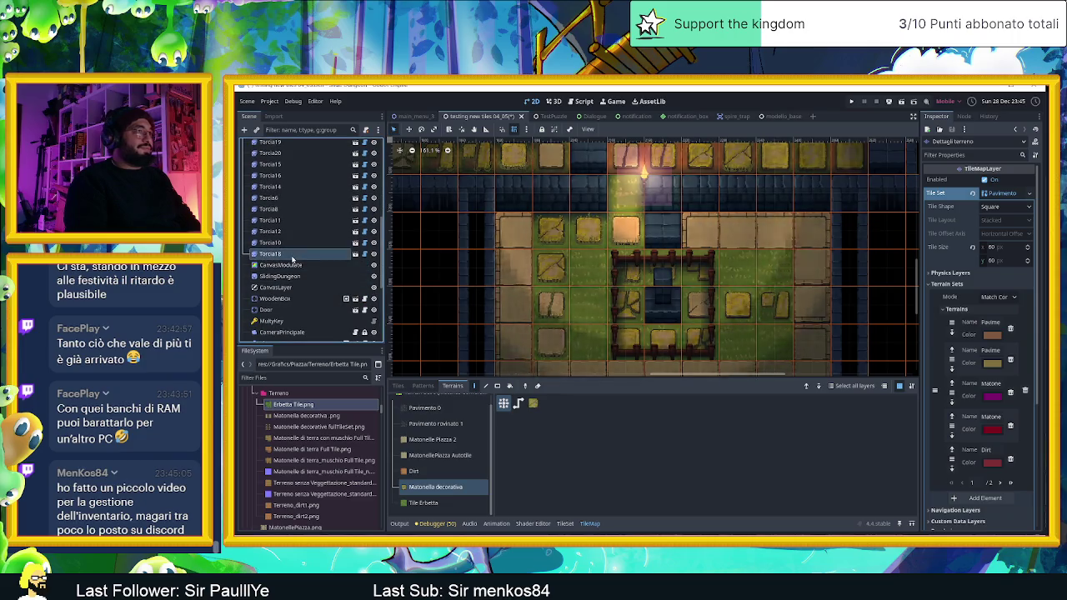
click(291, 254)
click(294, 246)
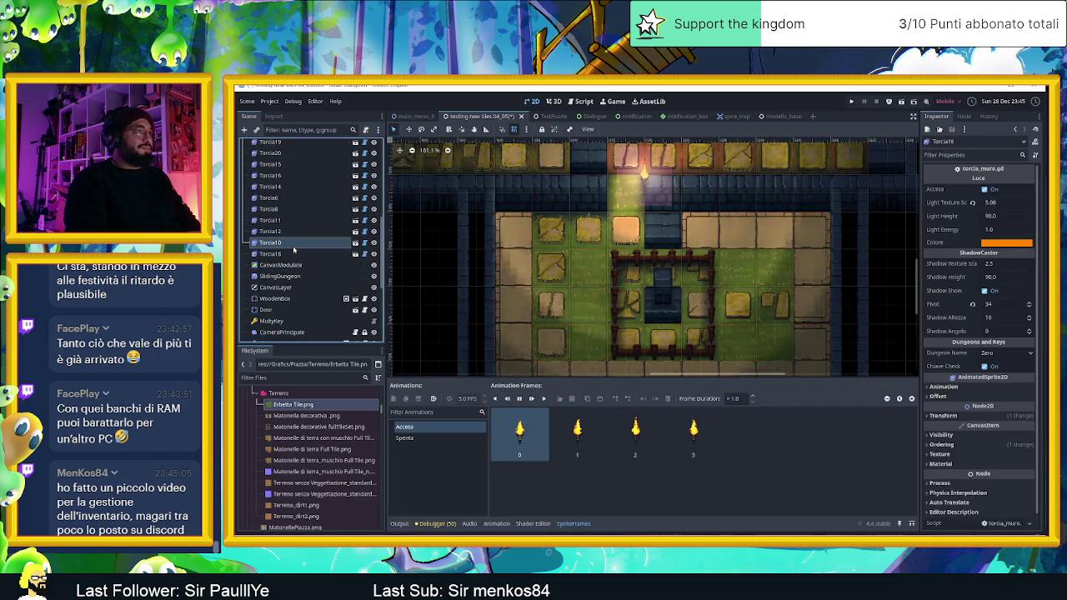
click(294, 254)
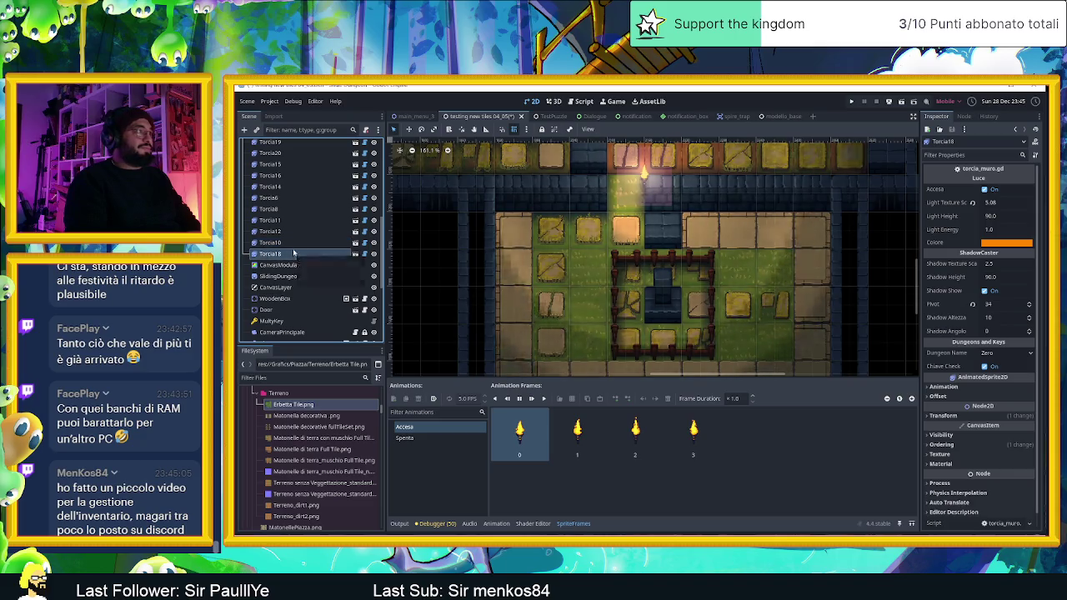
click(293, 242)
click(297, 231)
click(298, 227)
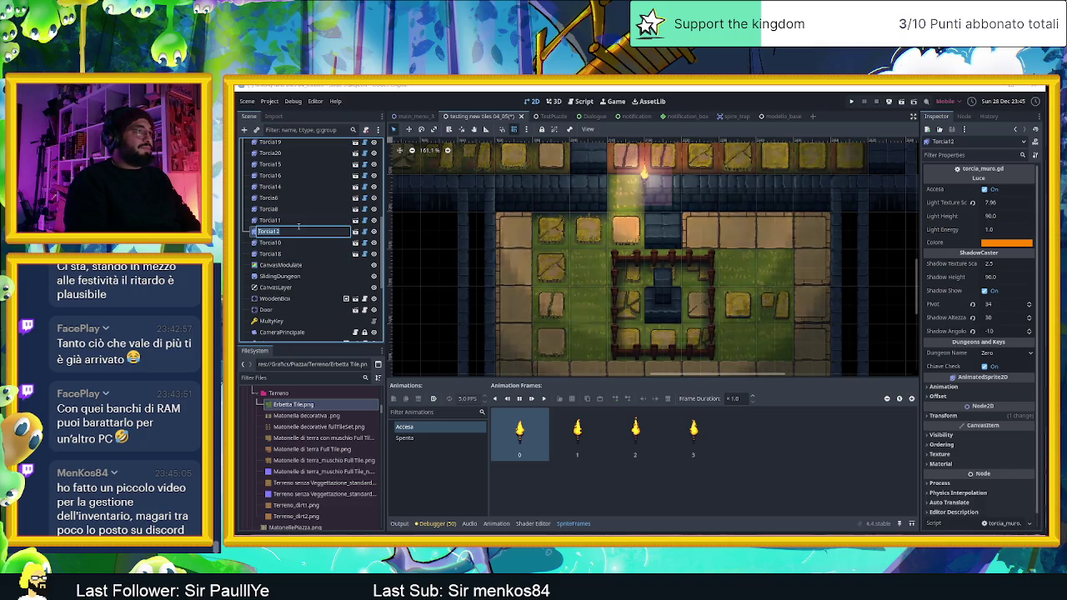
key(Escape)
- Move the torch above the room's top entrance down into the fenced enclosure
click(302, 220)
click(302, 210)
click(304, 199)
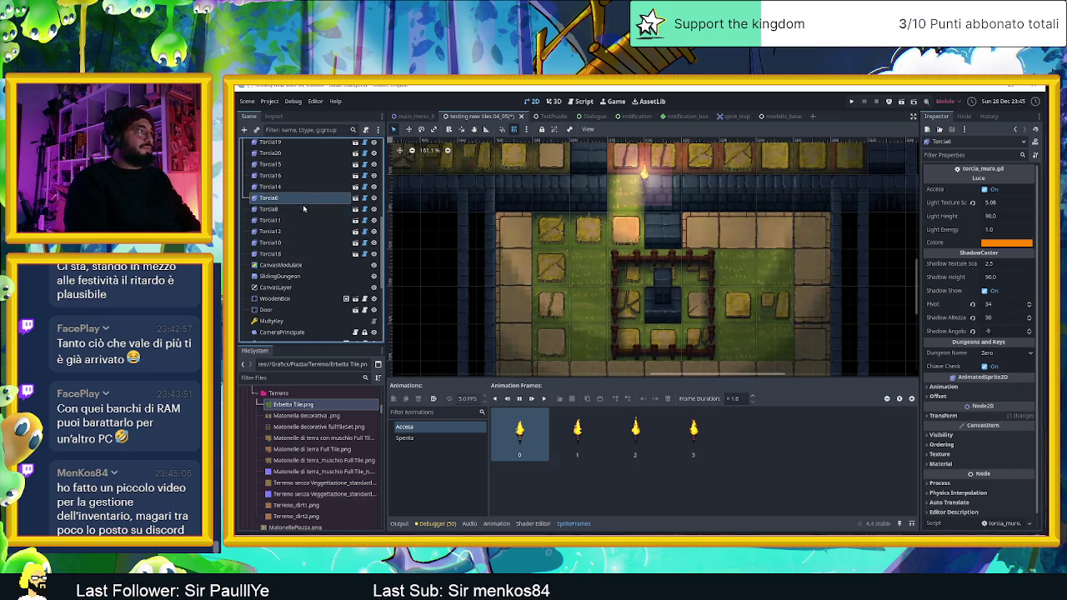
scroll(333, 217, down, 5)
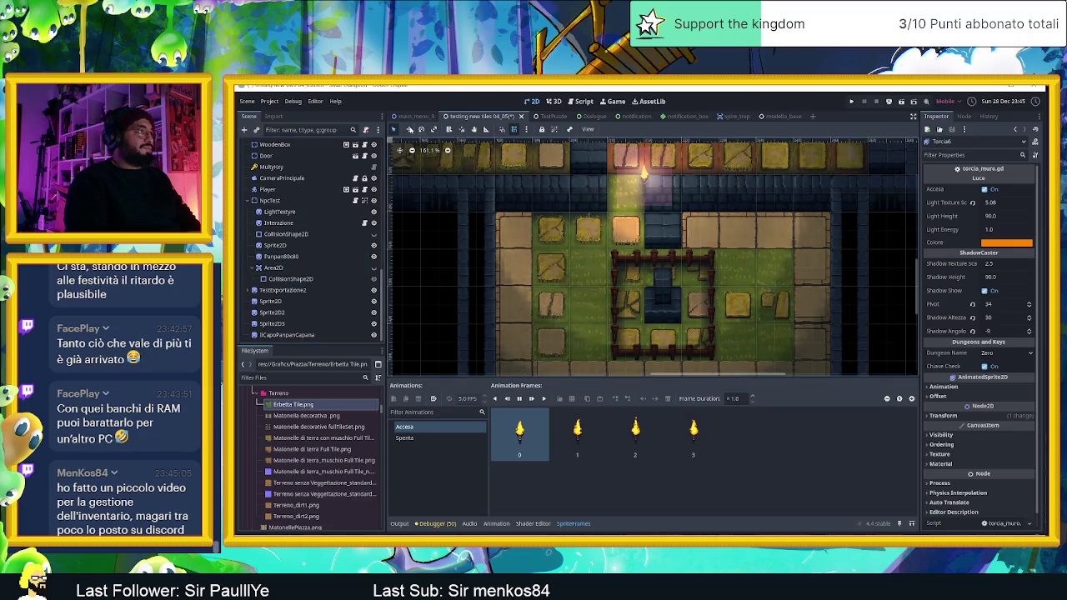
click(645, 171)
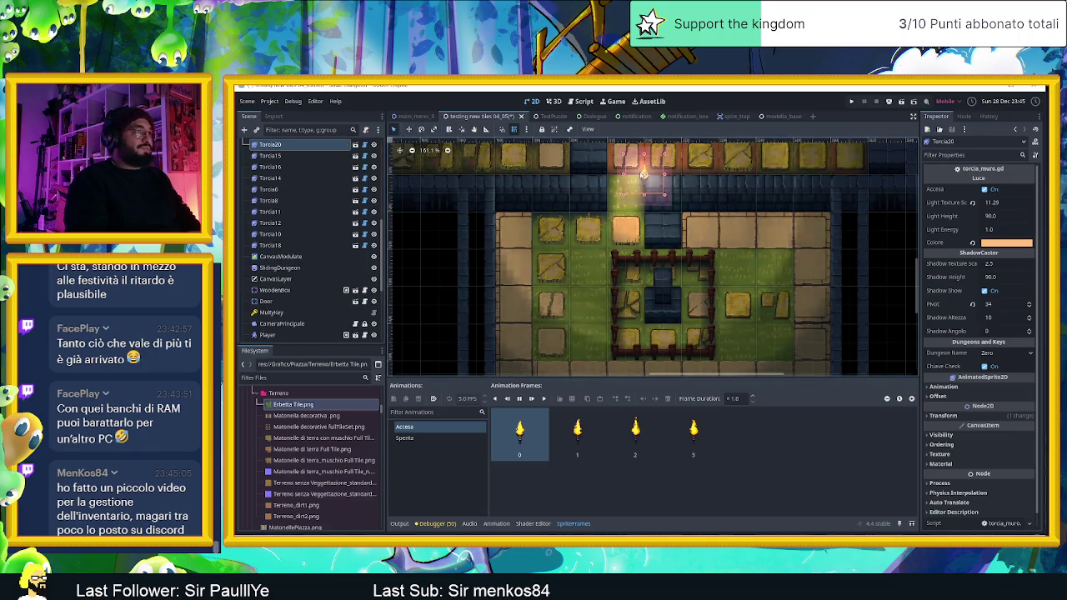
drag(645, 174, 667, 277)
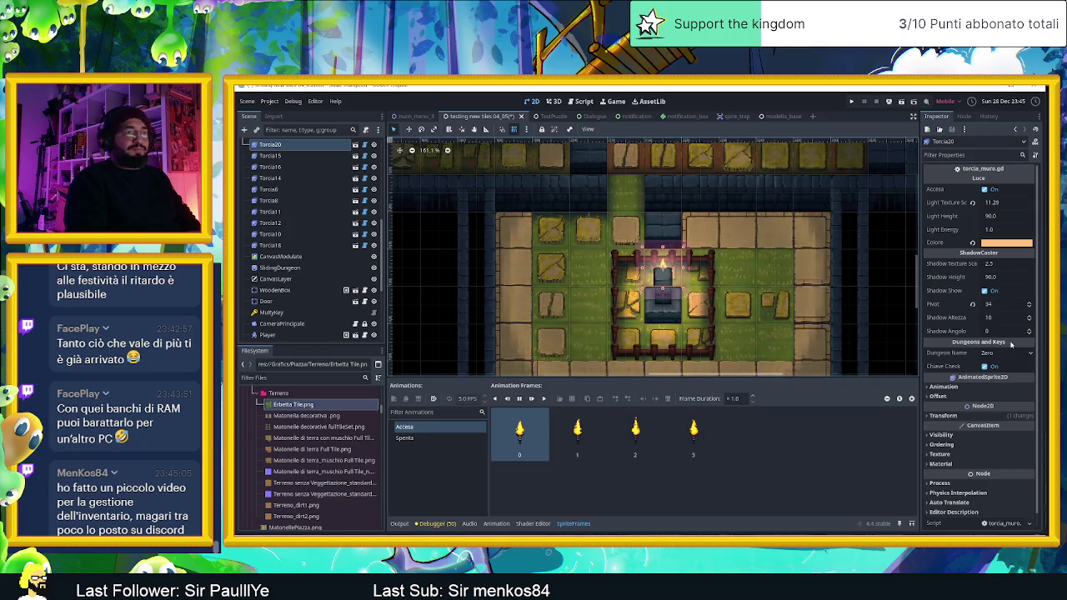
- Set the torch's Ordering Z Index to 1 and save the scene
click(1005, 444)
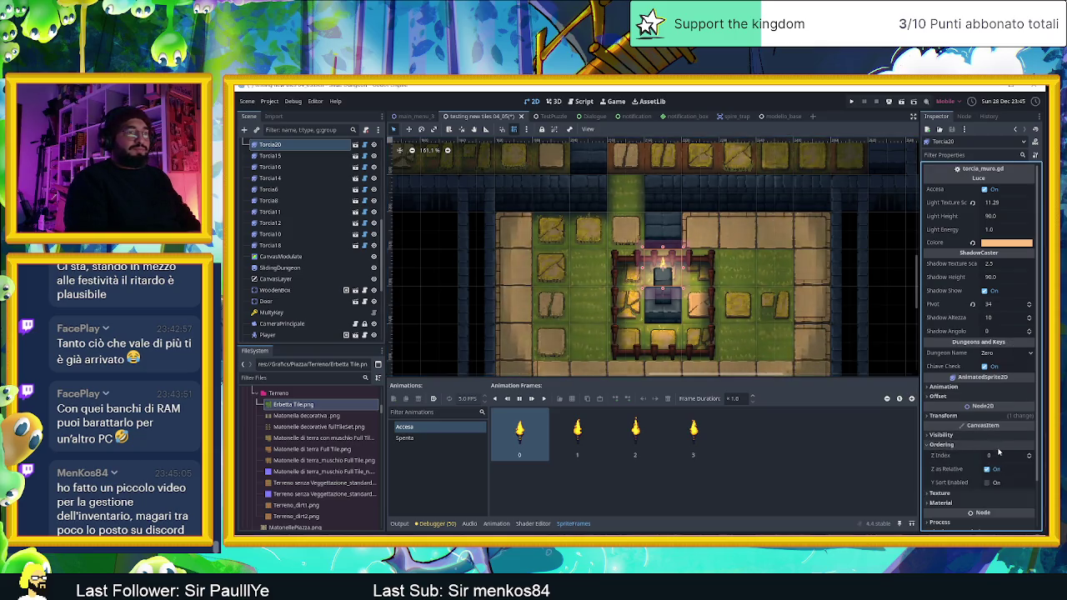
click(1028, 455)
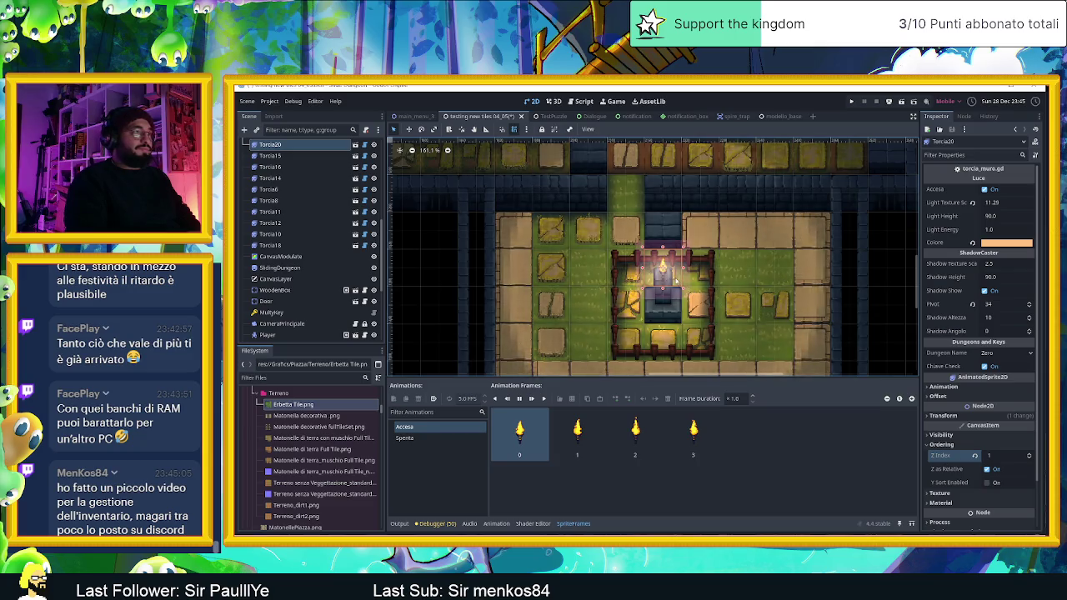
scroll(717, 276, down, 4)
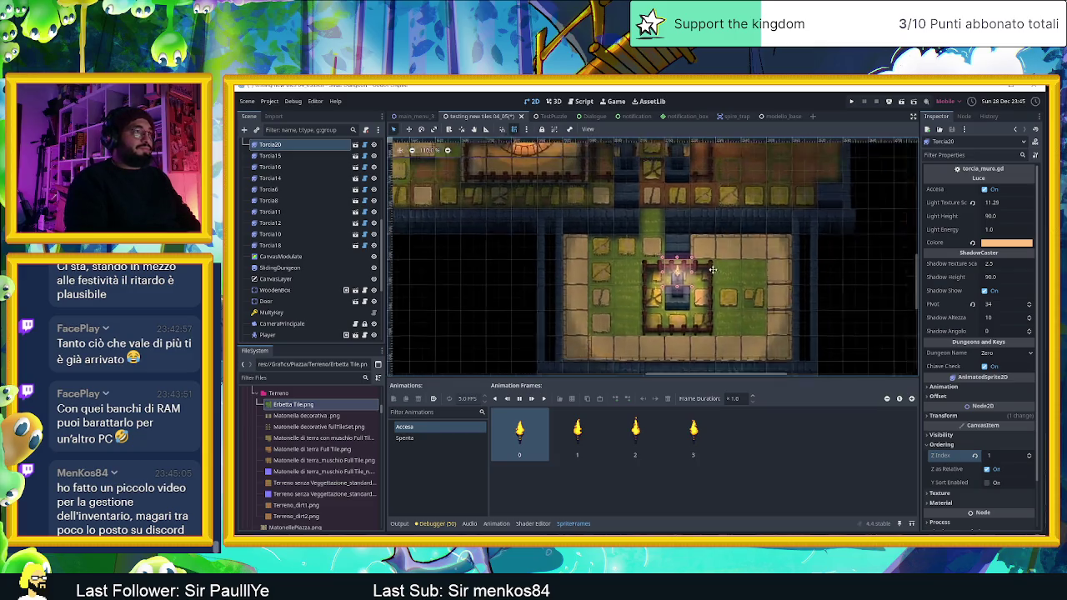
scroll(707, 283, down, 3)
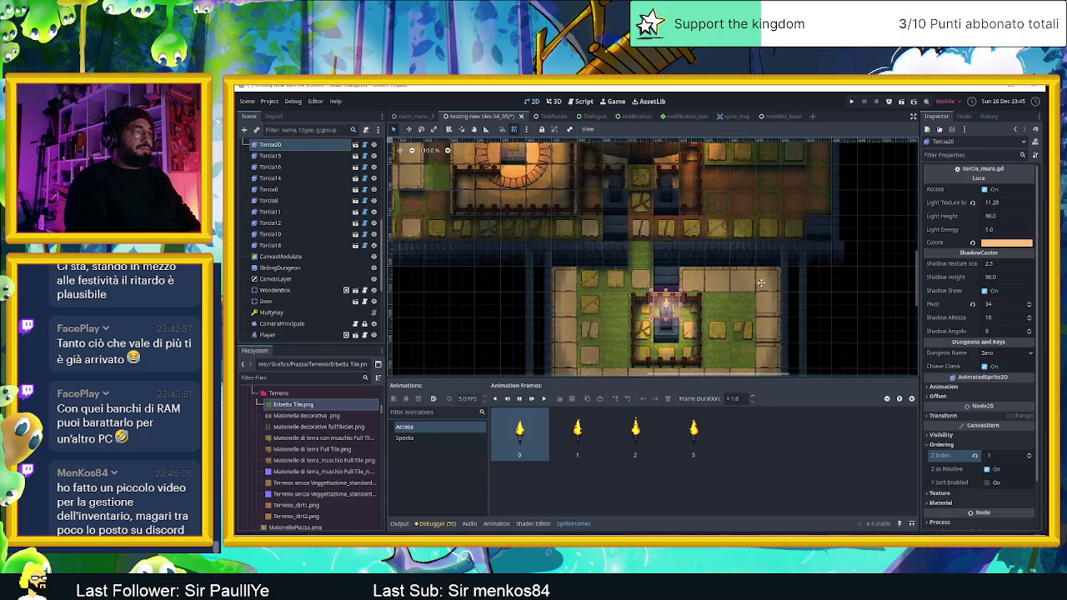
key(ctrl+s)
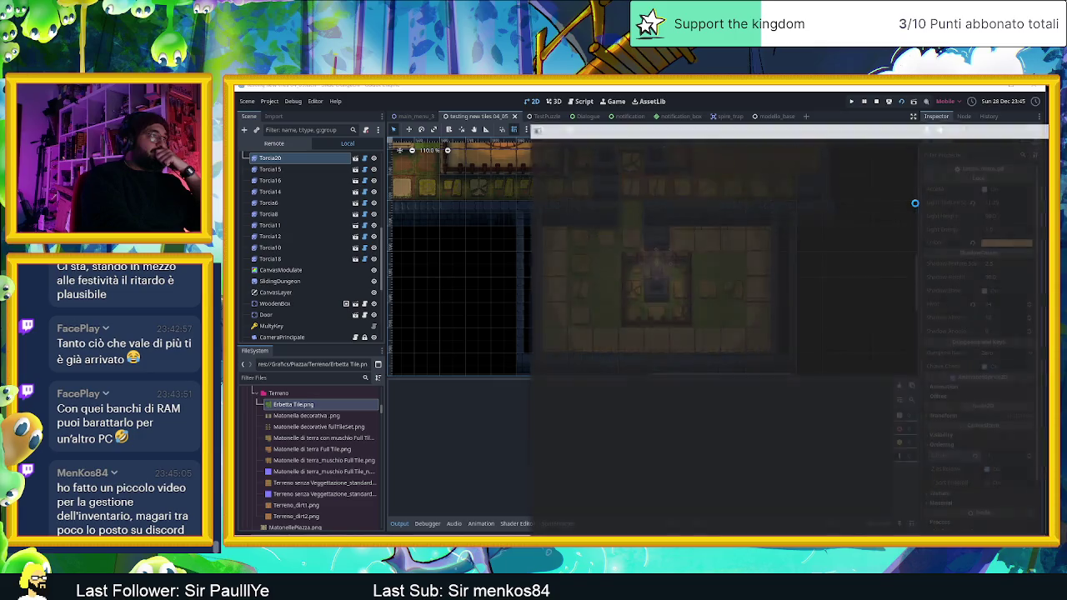
- Walk the player left, down the bottom-right corridor, and to the lower room's bottom-right corner
drag(889, 130, 602, 103)
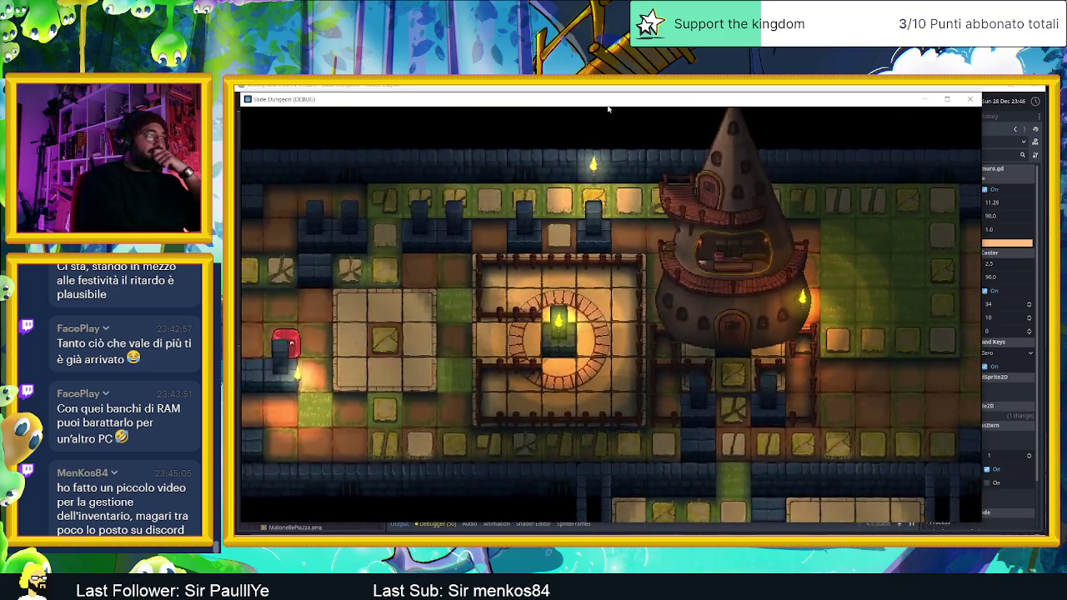
key(Left)
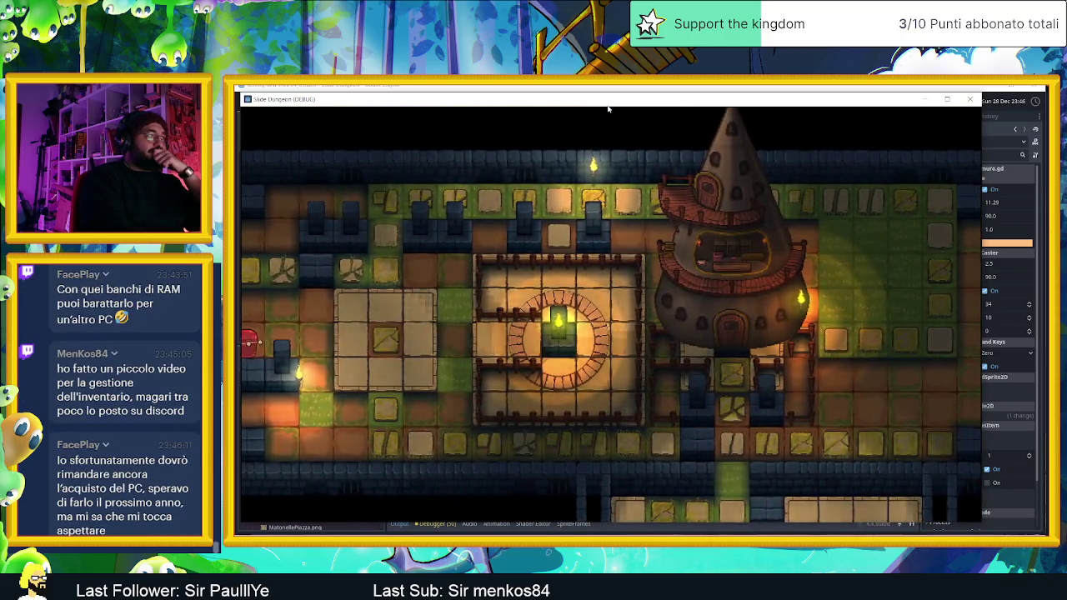
key(Down)
key(Right)
key(Down)
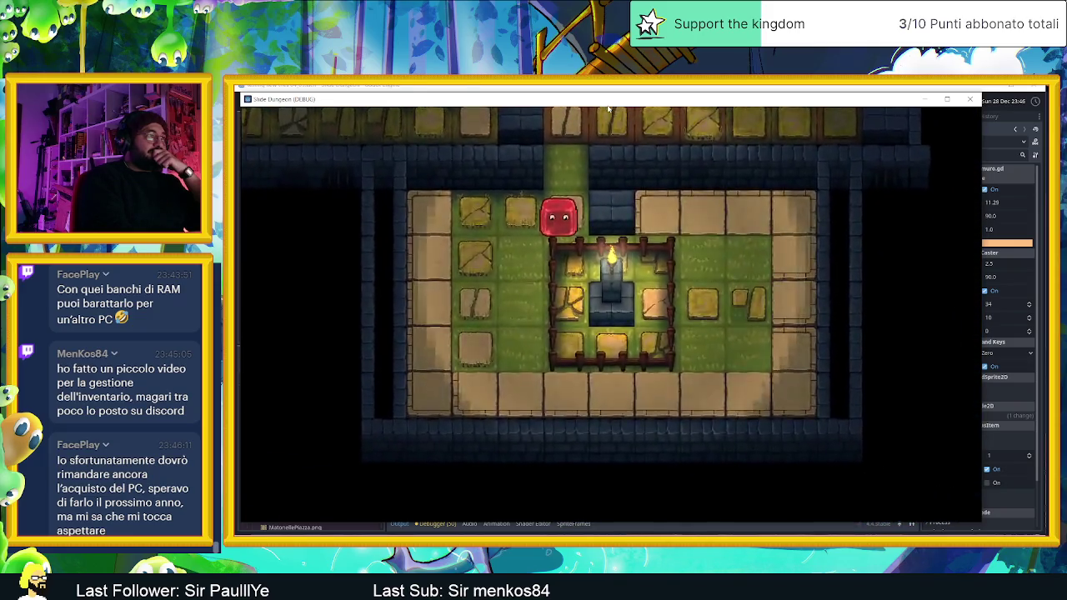
key(Left)
key(Down)
key(Right)
- Walk the player along the top row, out the top corridor and tower room, then stop with F8
key(Up)
key(Left)
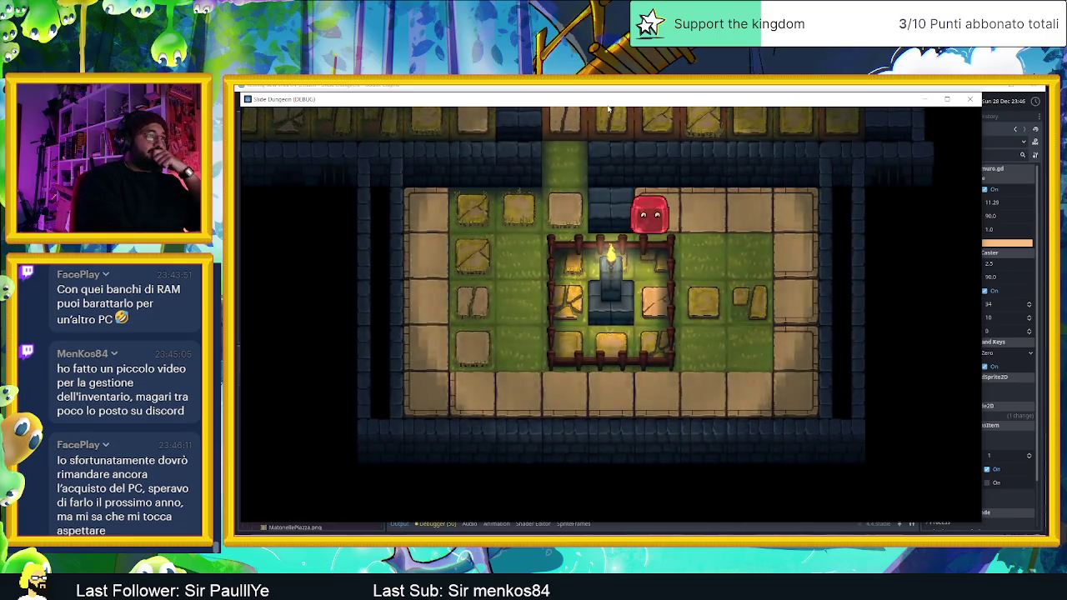
key(Down)
key(Left)
key(Up)
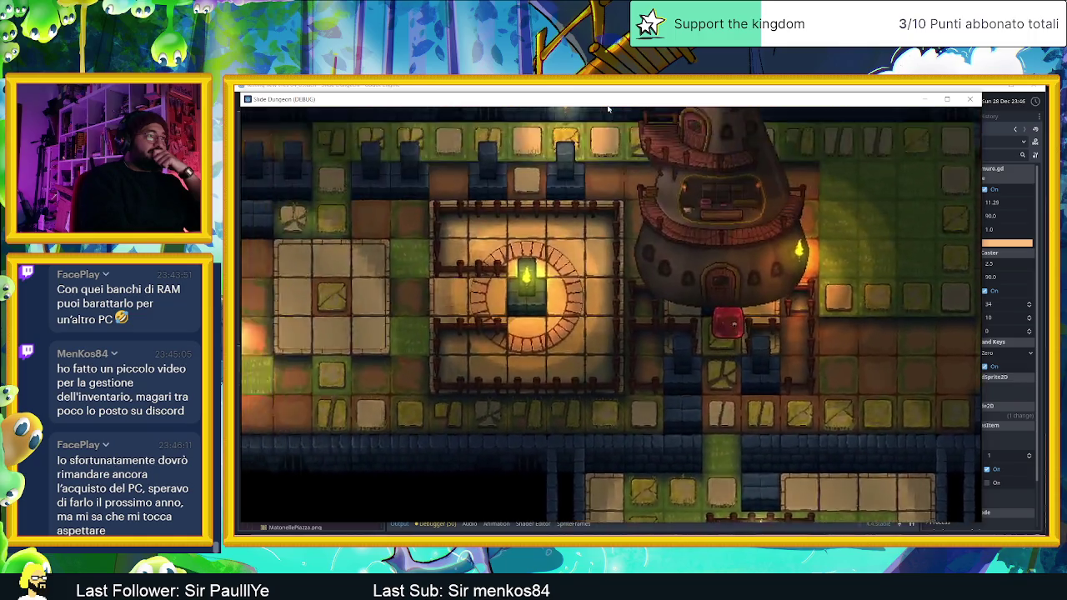
key(Down)
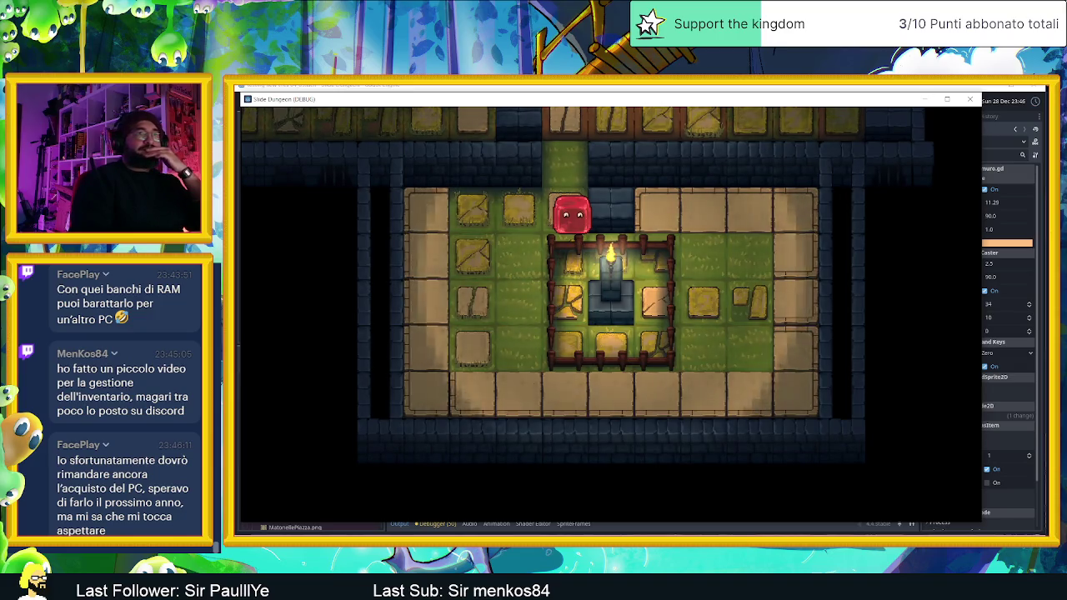
key(F8)
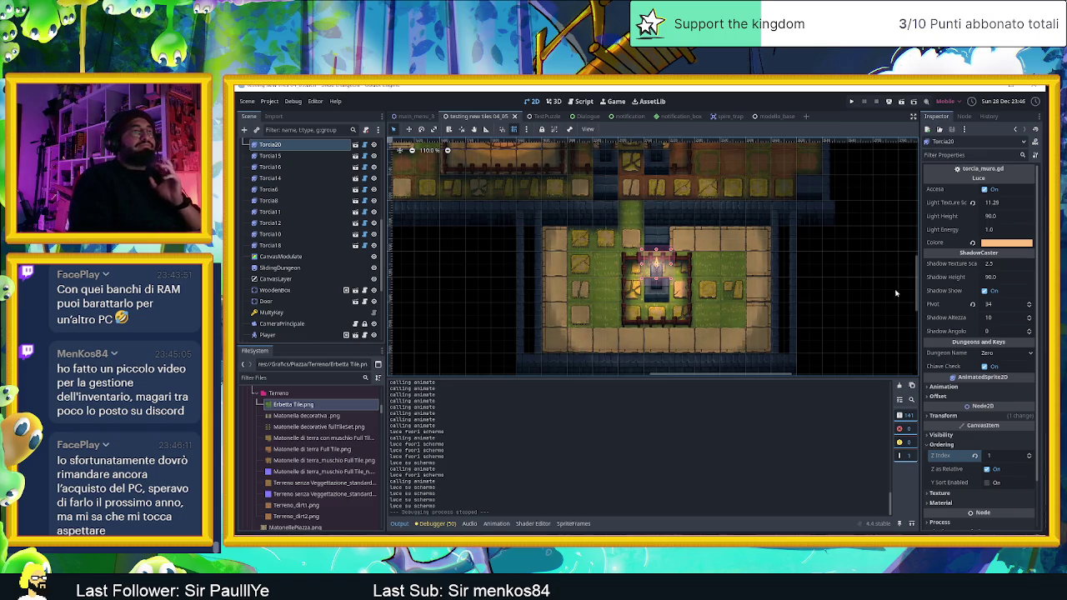
- Clear the output log and inspect the tower sprite and its wall torch on the map
click(900, 386)
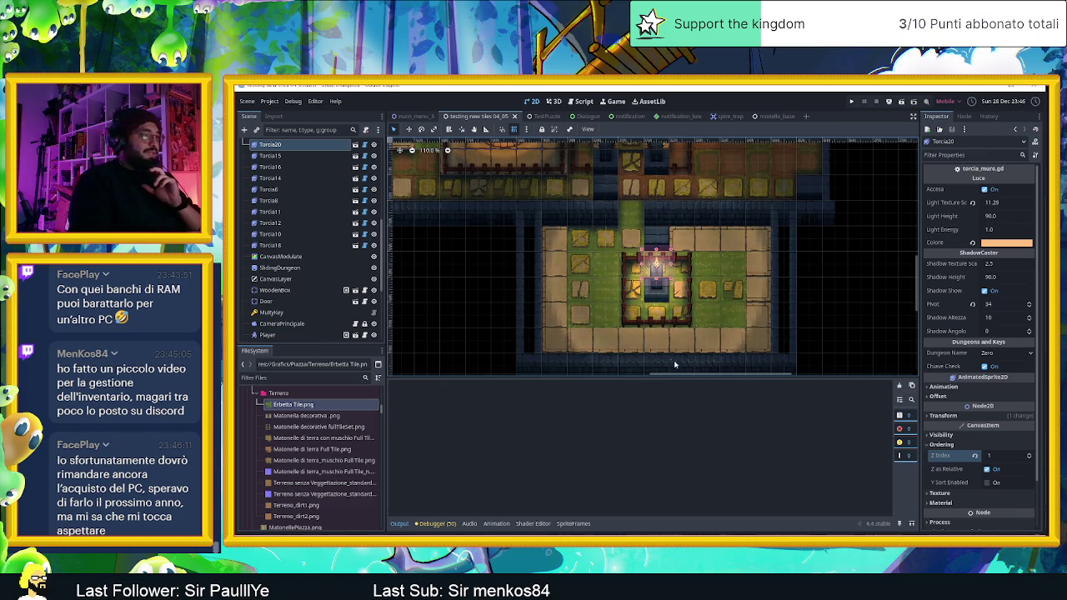
scroll(681, 263, down, 1)
click(739, 272)
scroll(739, 272, up, 3)
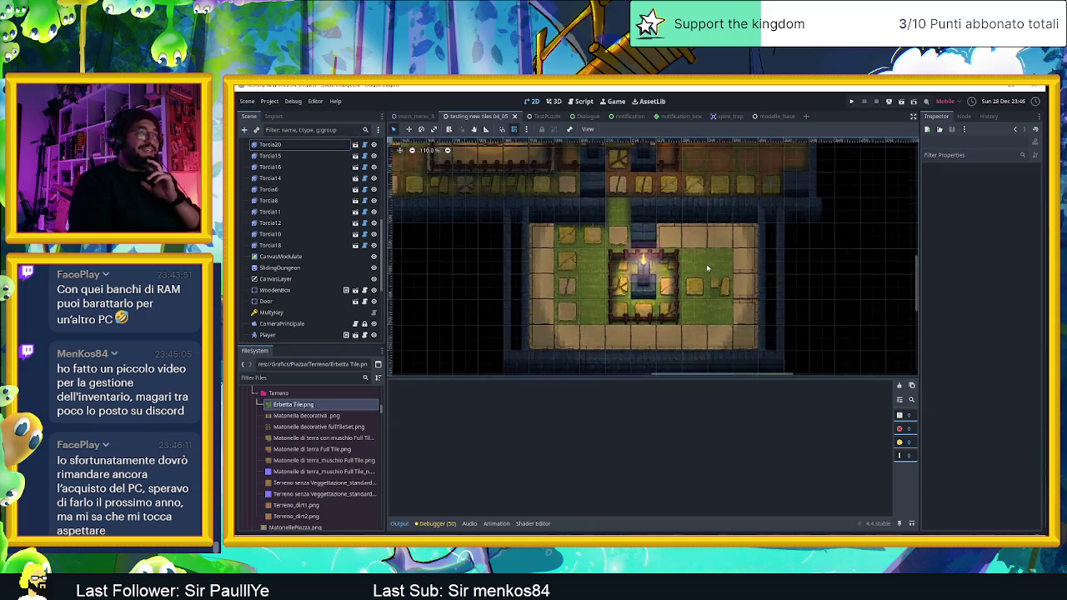
scroll(669, 212, down, 7)
scroll(548, 211, up, 4)
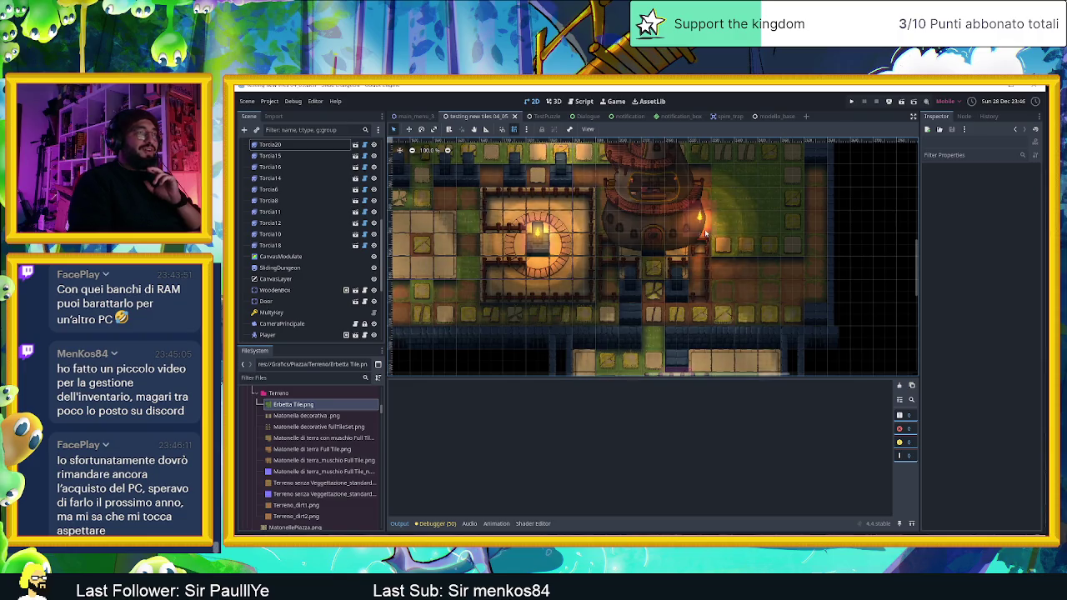
click(703, 230)
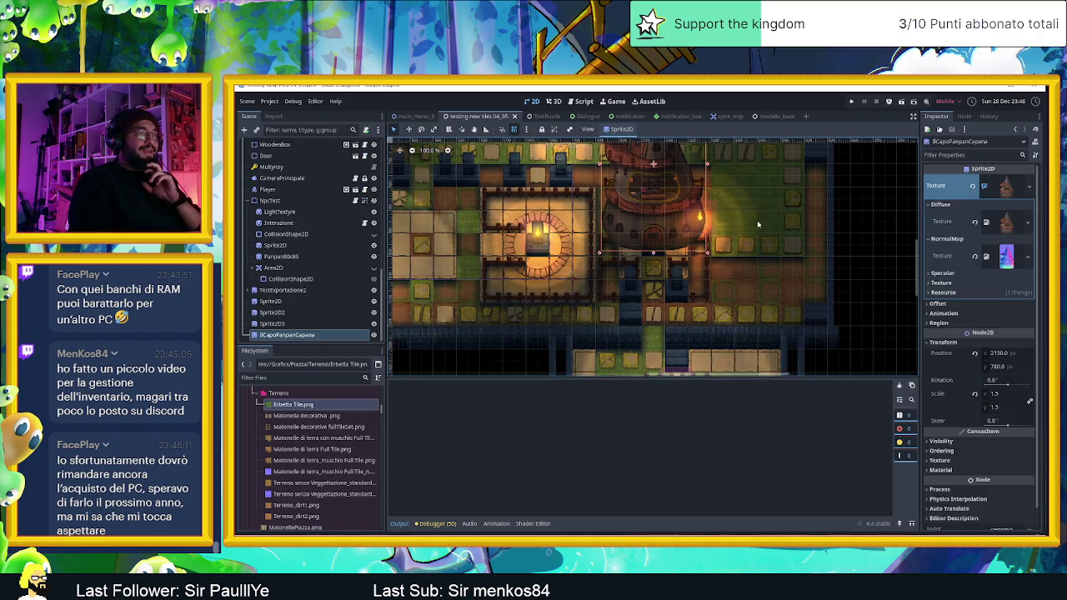
click(700, 218)
scroll(554, 230, down, 4)
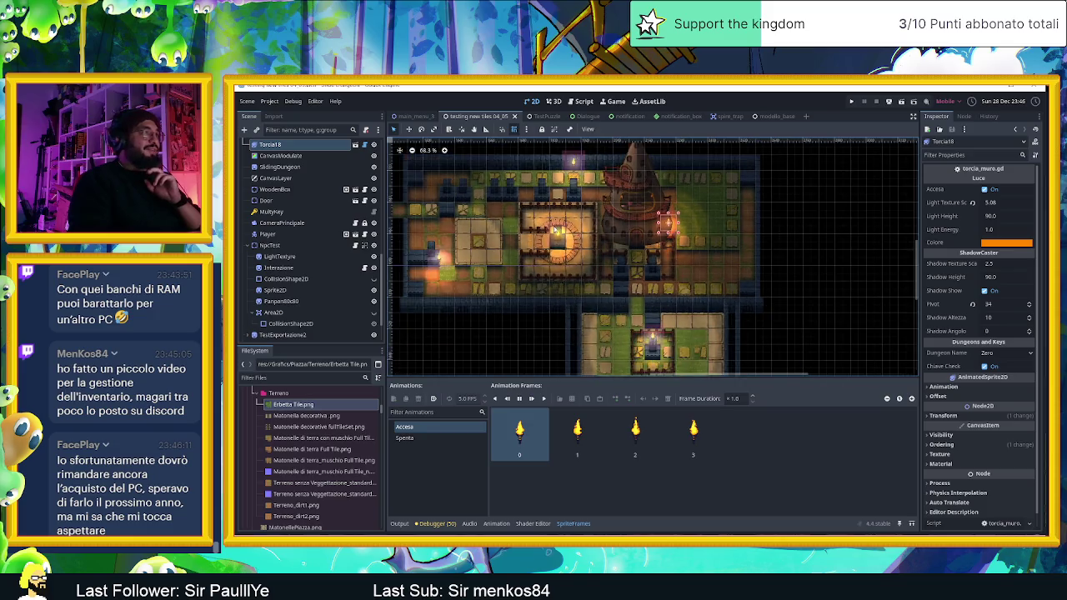
drag(555, 231, 643, 262)
scroll(696, 292, up, 3)
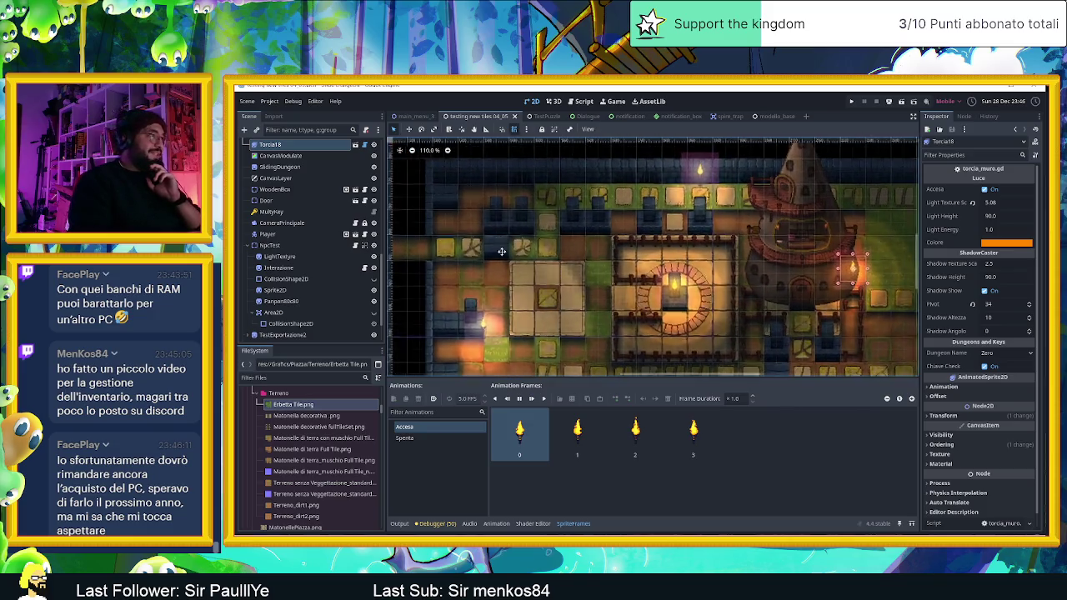
scroll(292, 166, up, 10)
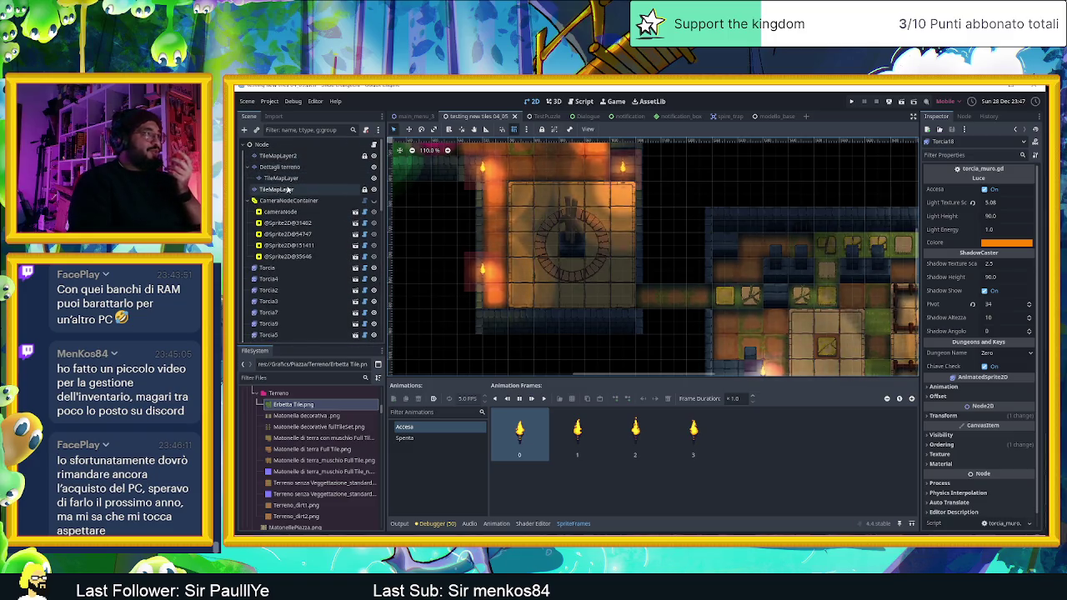
- Select the TileMapLayer and show the Muro blue tileset's individual tiles
click(277, 189)
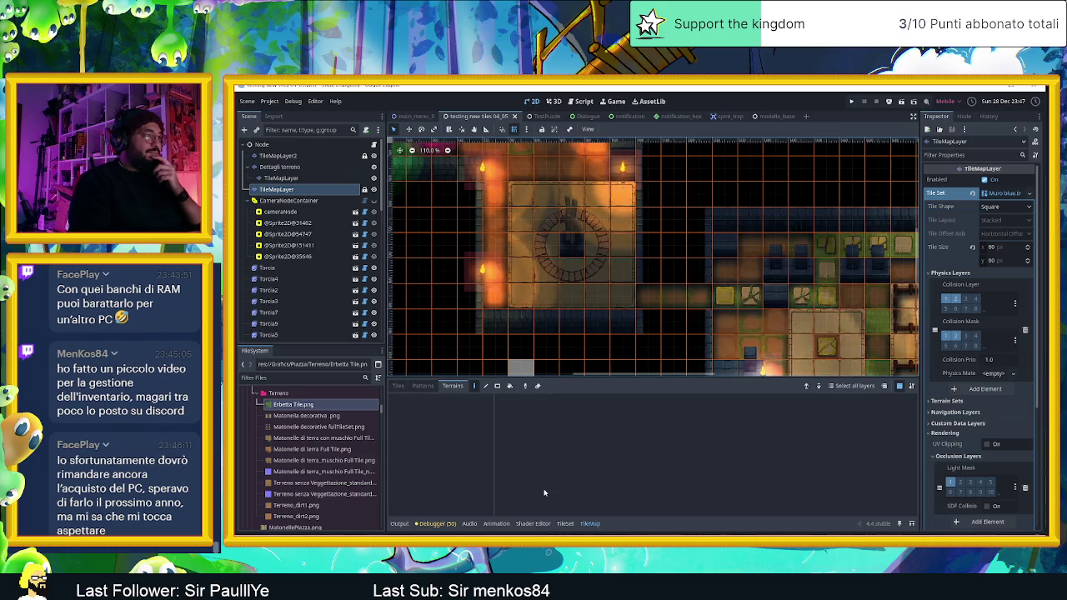
click(279, 167)
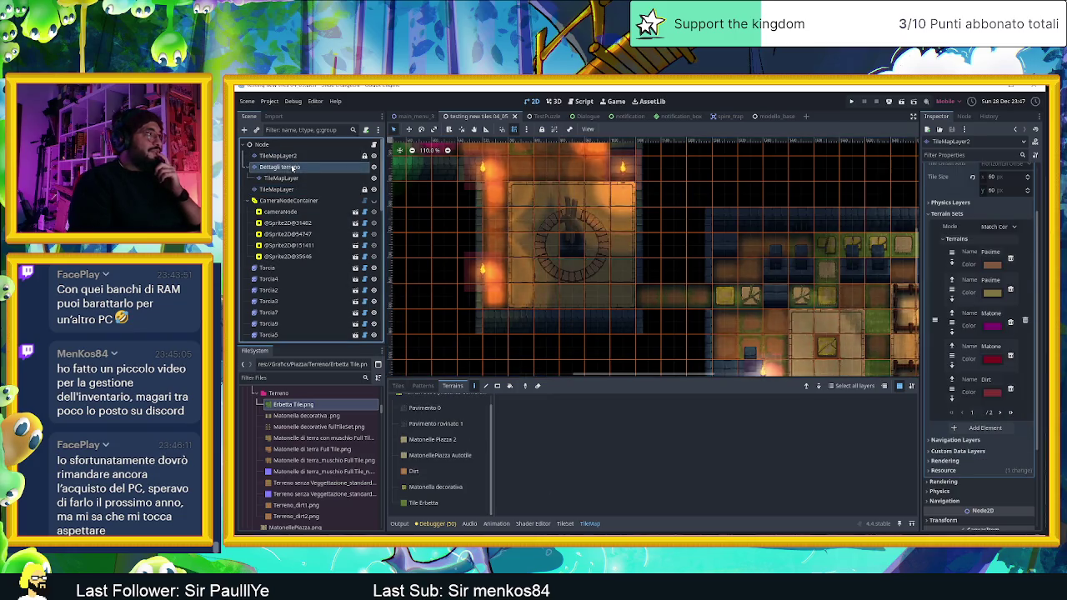
click(288, 190)
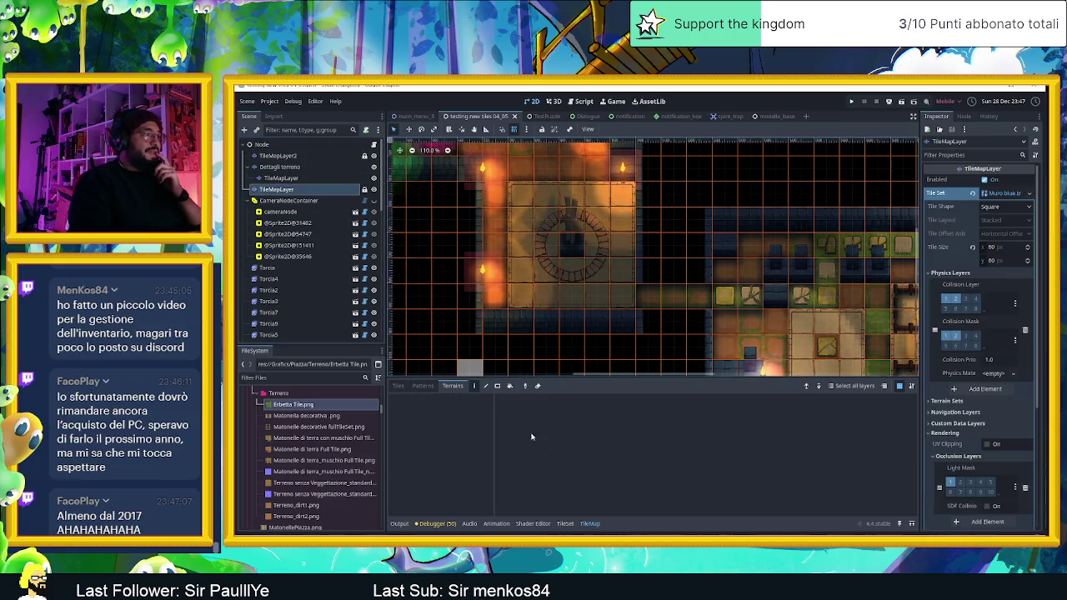
click(399, 386)
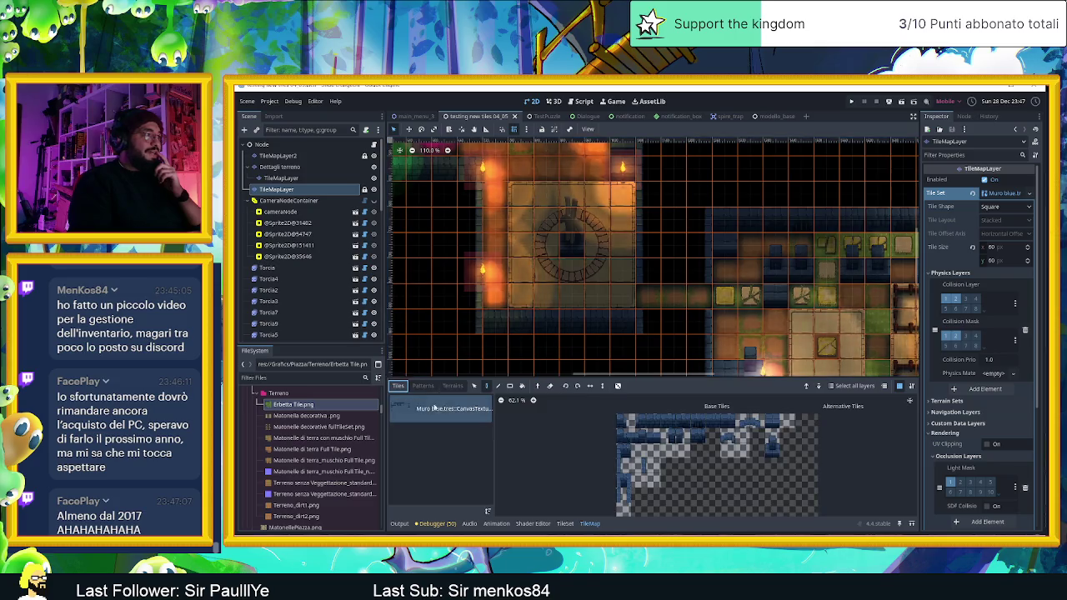
- Paint a Muro blue wall tile from the Base Tiles atlas onto the map, then switch to the TileSet editor
click(675, 425)
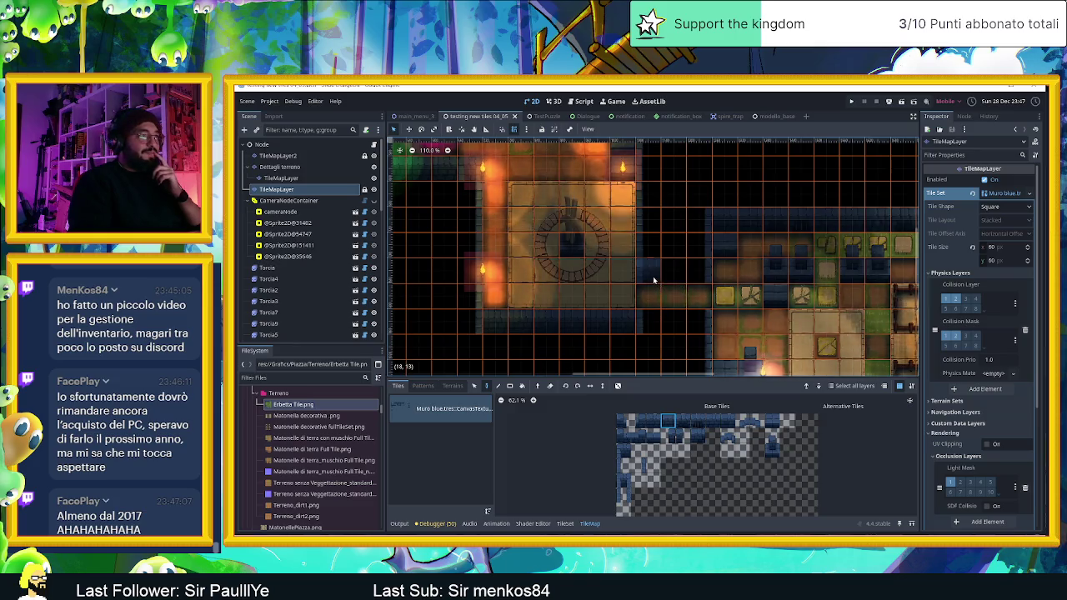
click(686, 280)
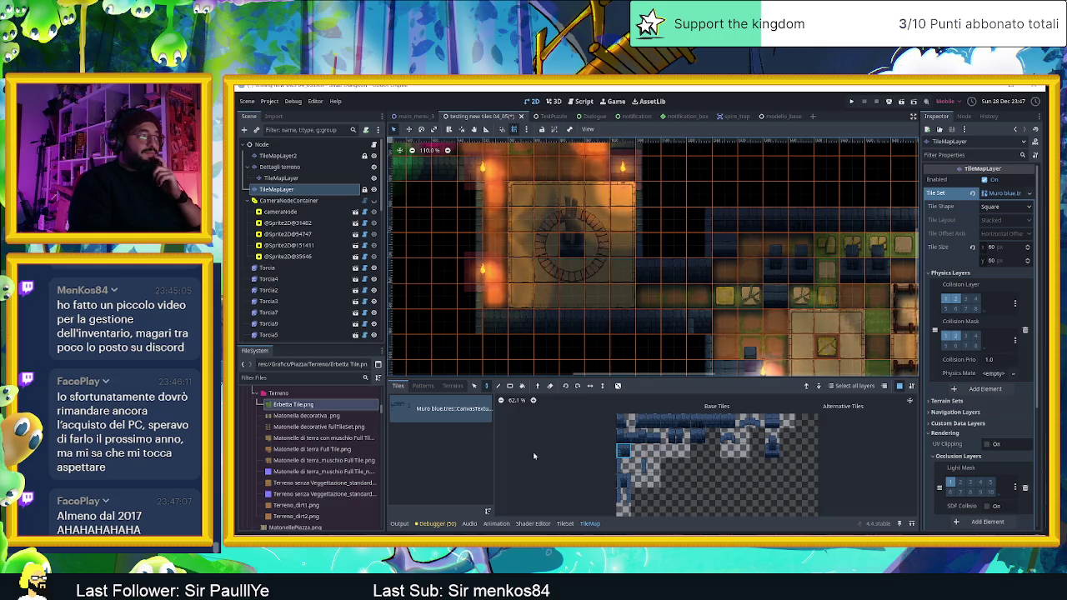
click(566, 525)
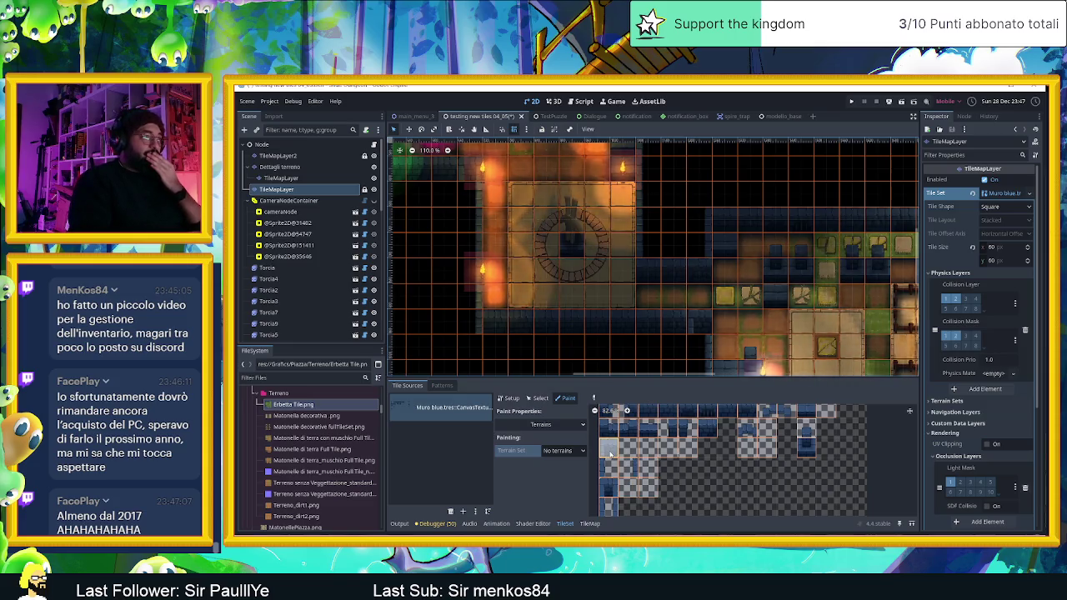
- Inspect a Muro blue atlas tile's properties in the TileSet editor's Select, Setup and Paint modes
click(538, 398)
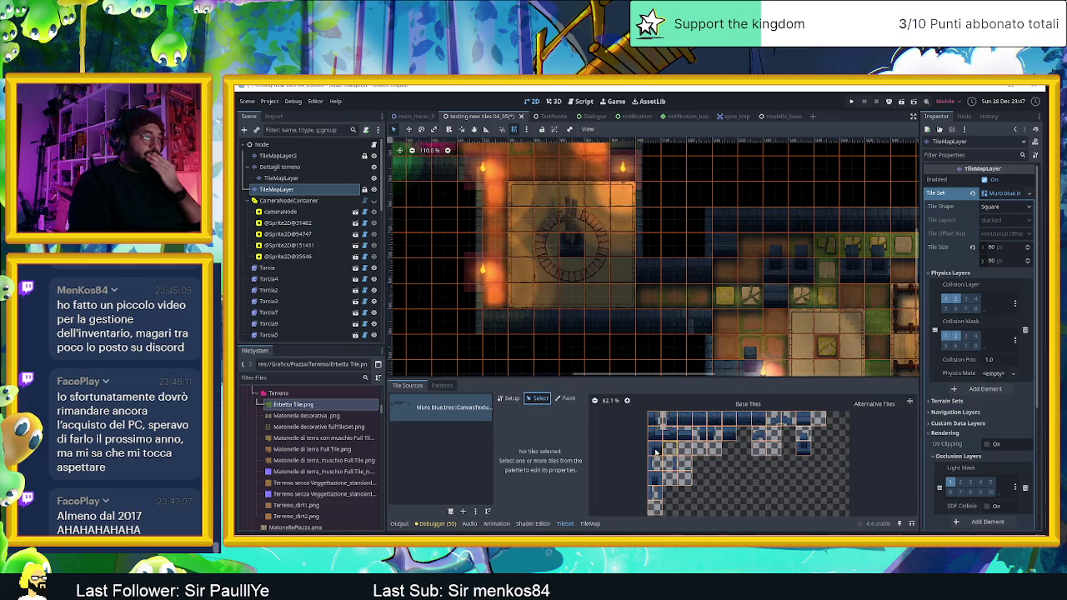
click(657, 451)
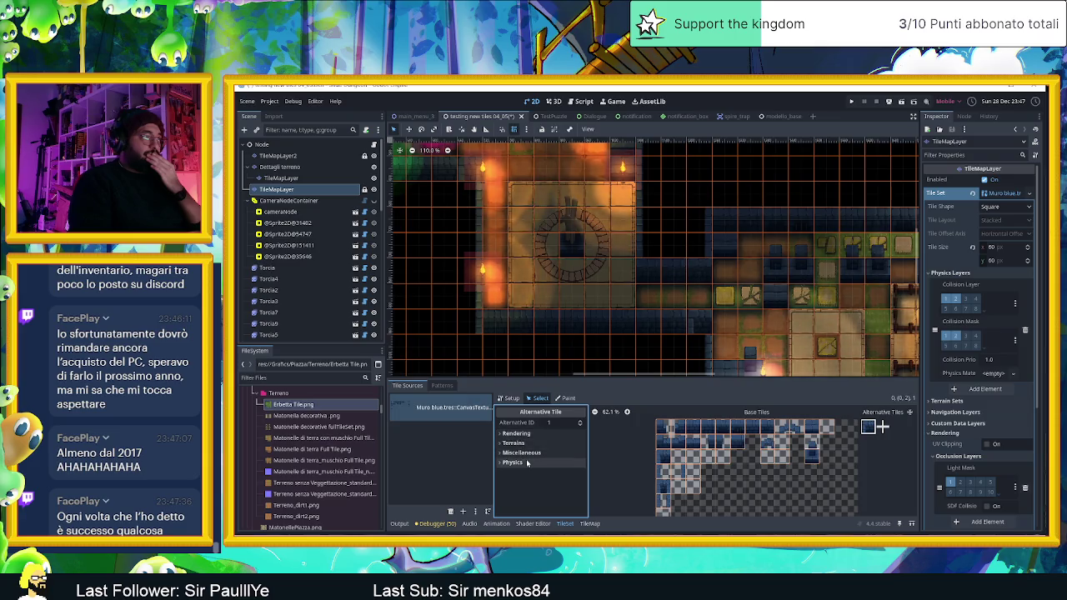
click(512, 400)
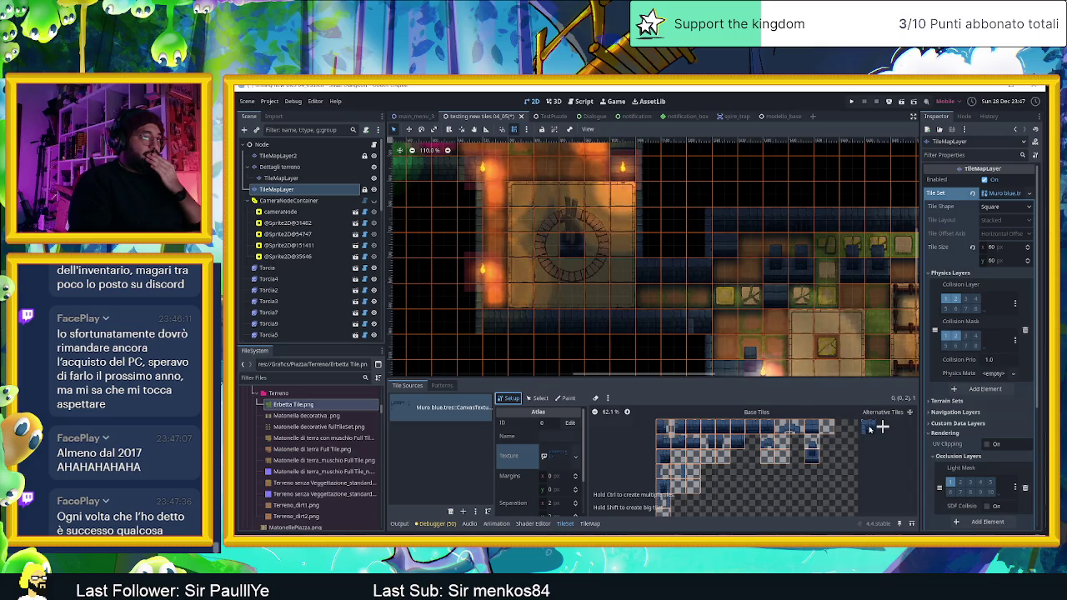
click(535, 398)
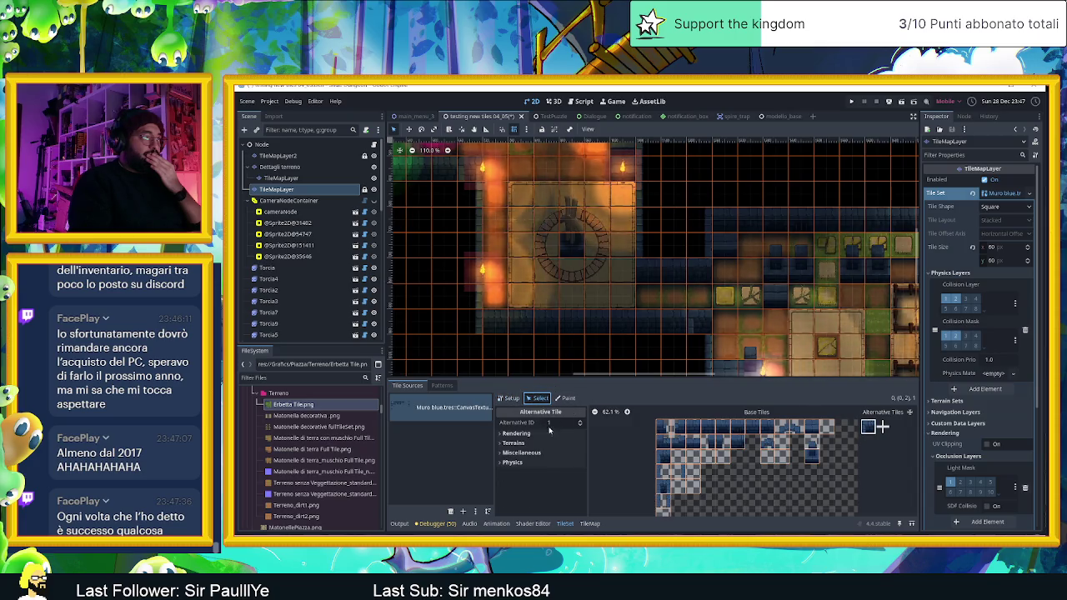
click(564, 399)
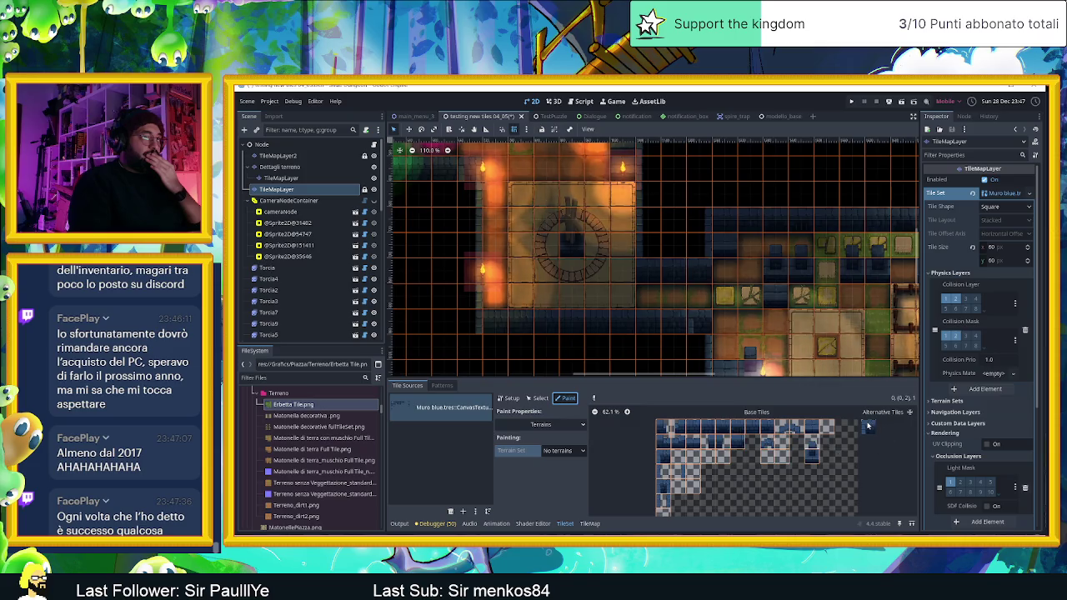
click(538, 399)
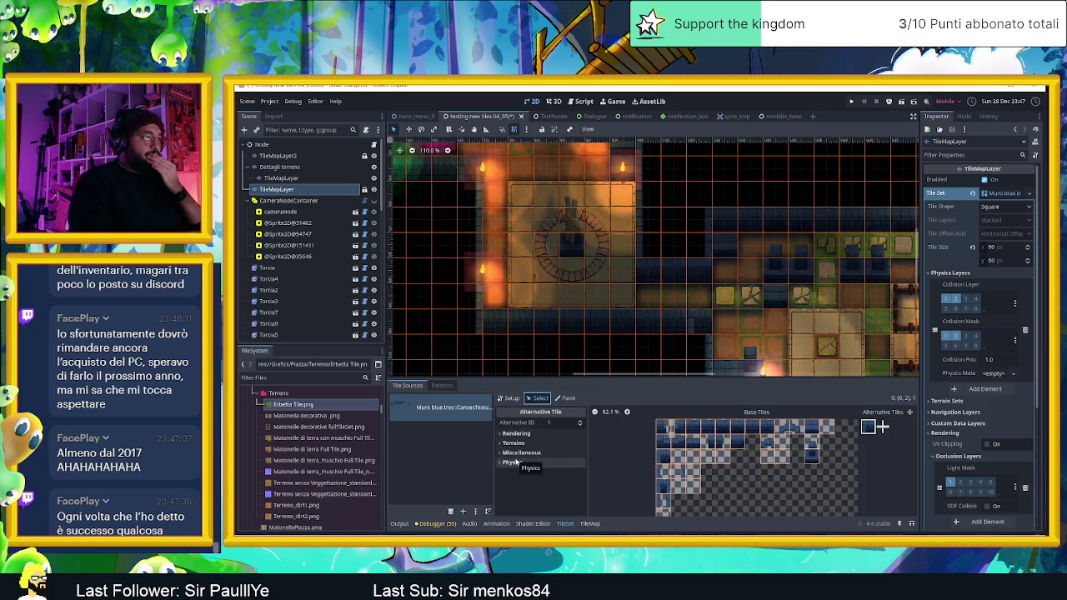
scroll(834, 477, up, 1)
scroll(833, 477, up, 5)
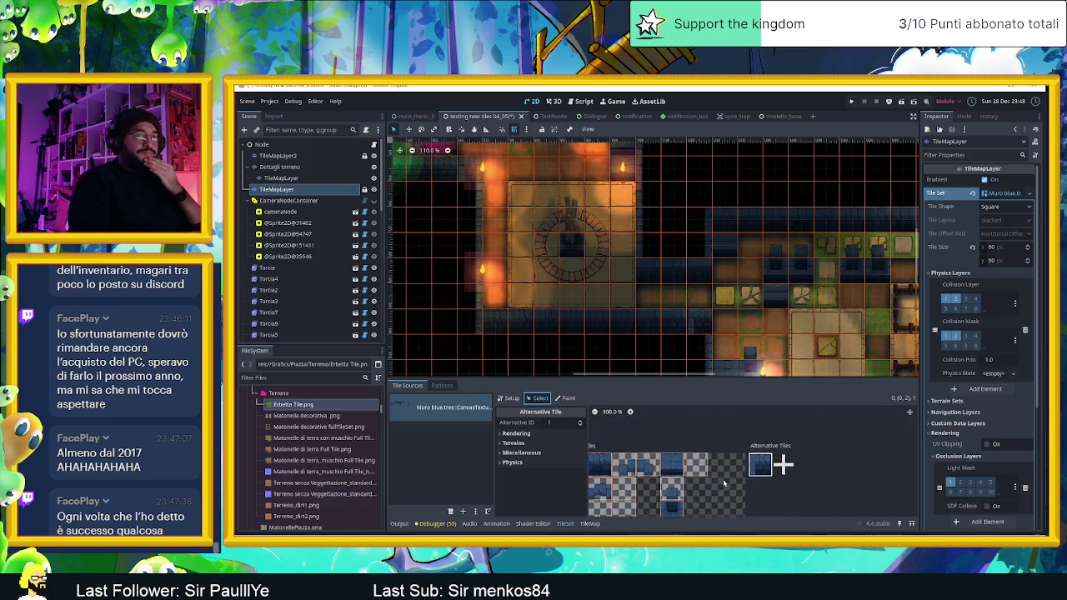
scroll(767, 240, down, 3)
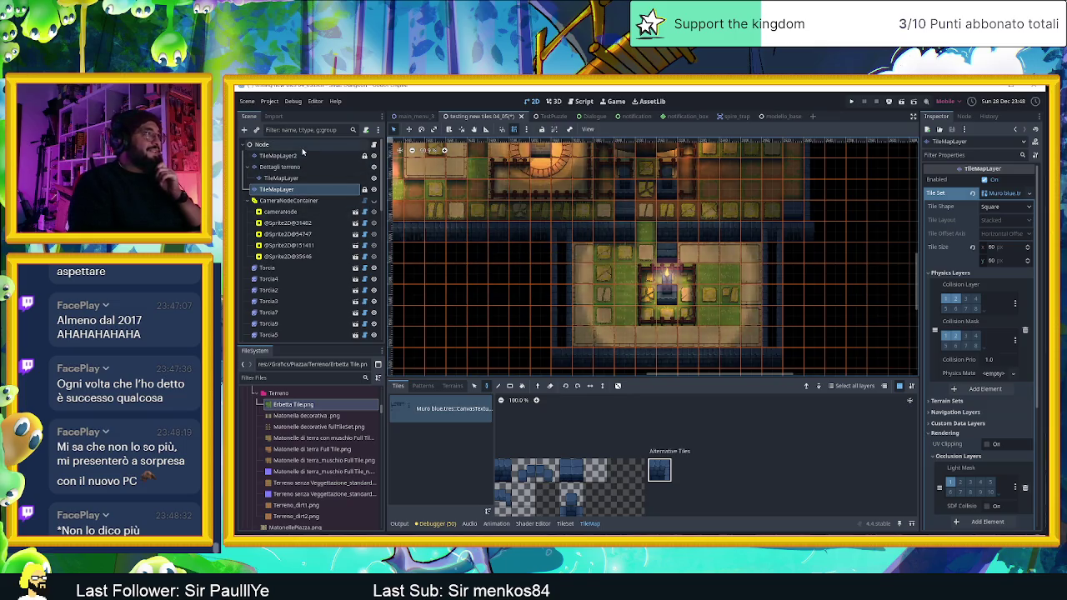
- Inspect the root node and the Torcia19 torch node in the Scene dock
click(262, 145)
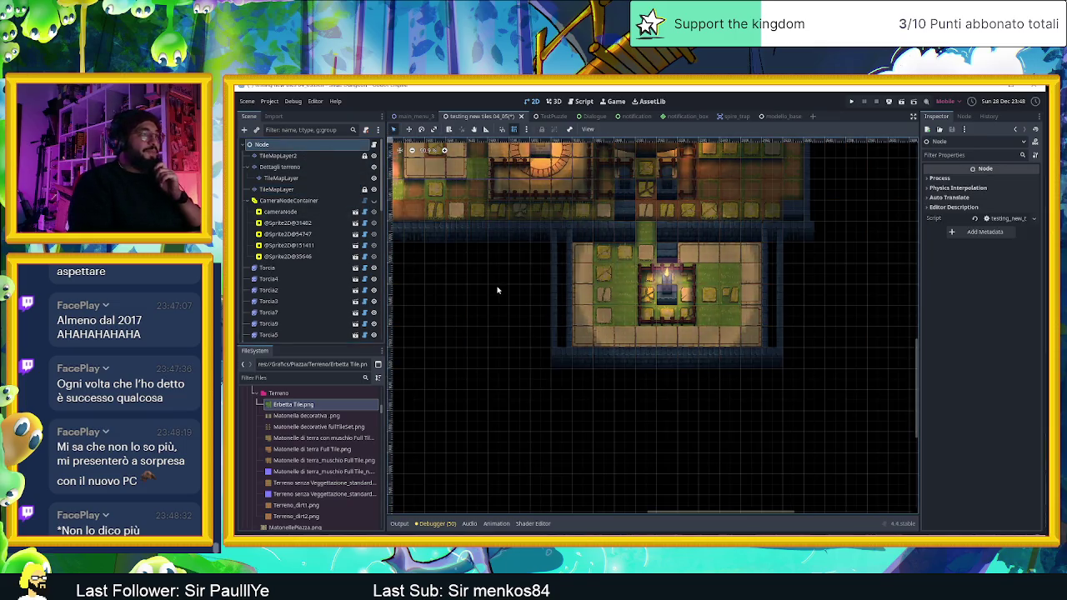
click(497, 290)
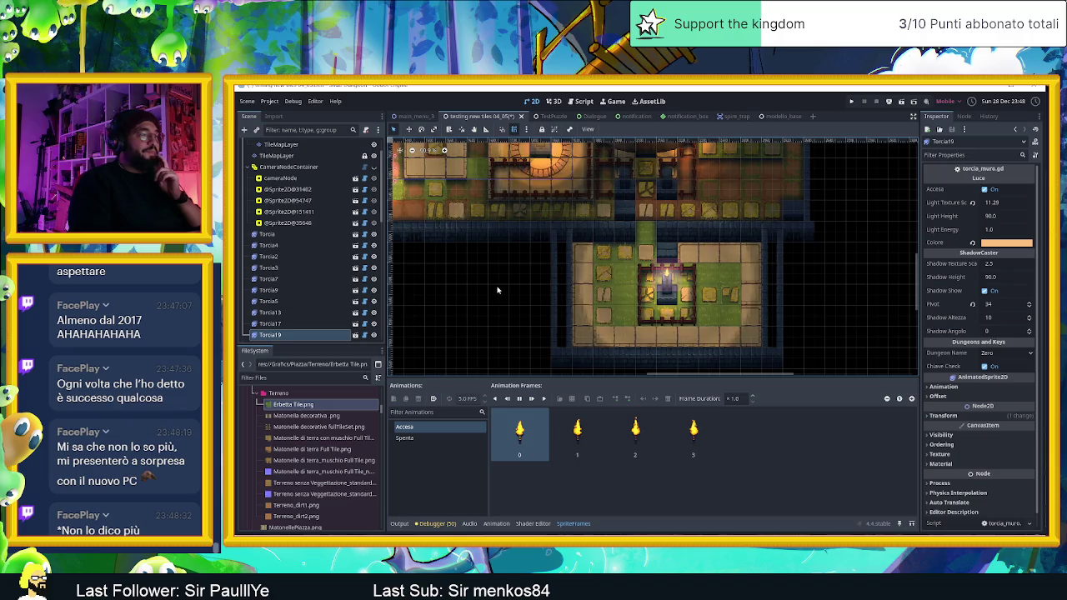
scroll(287, 150, up, 2)
click(287, 147)
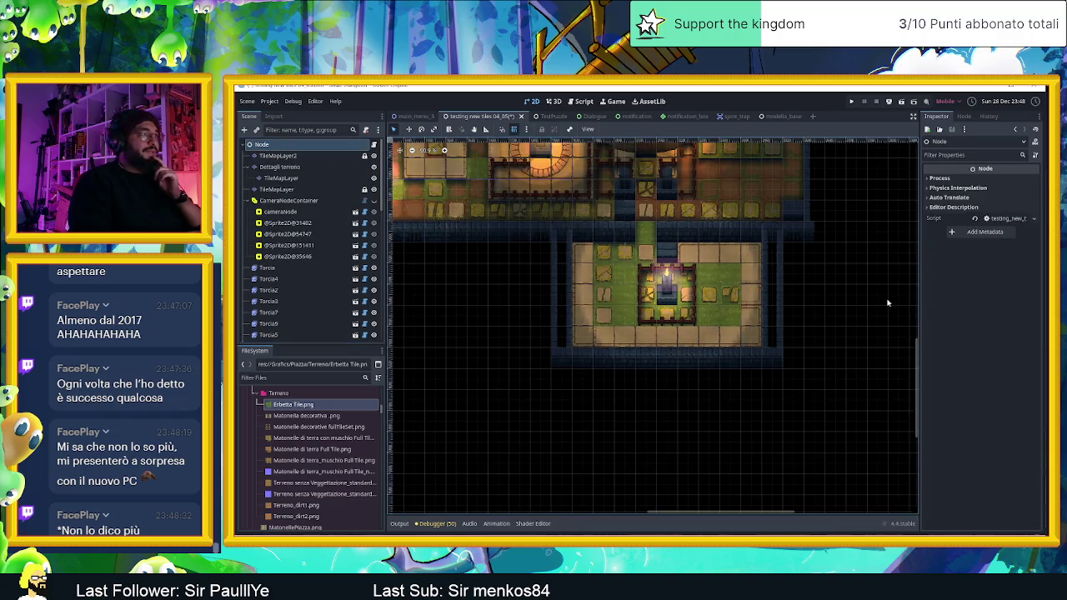
- Zoom and pan the 2D viewport to review the whole dungeon map and frame the tower room
scroll(888, 302, down, 3)
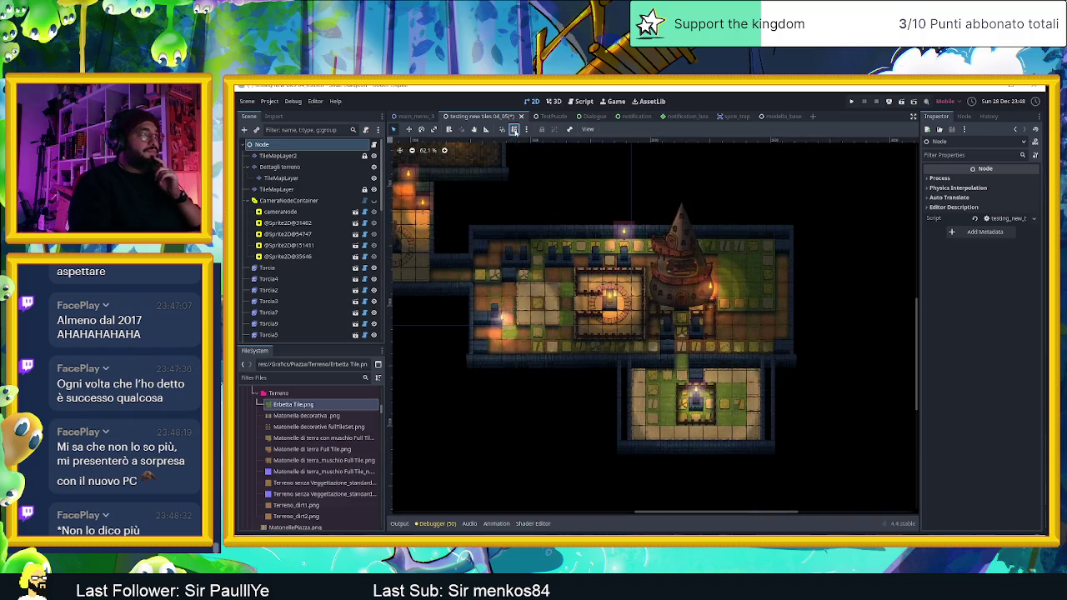
scroll(760, 317, up, 2)
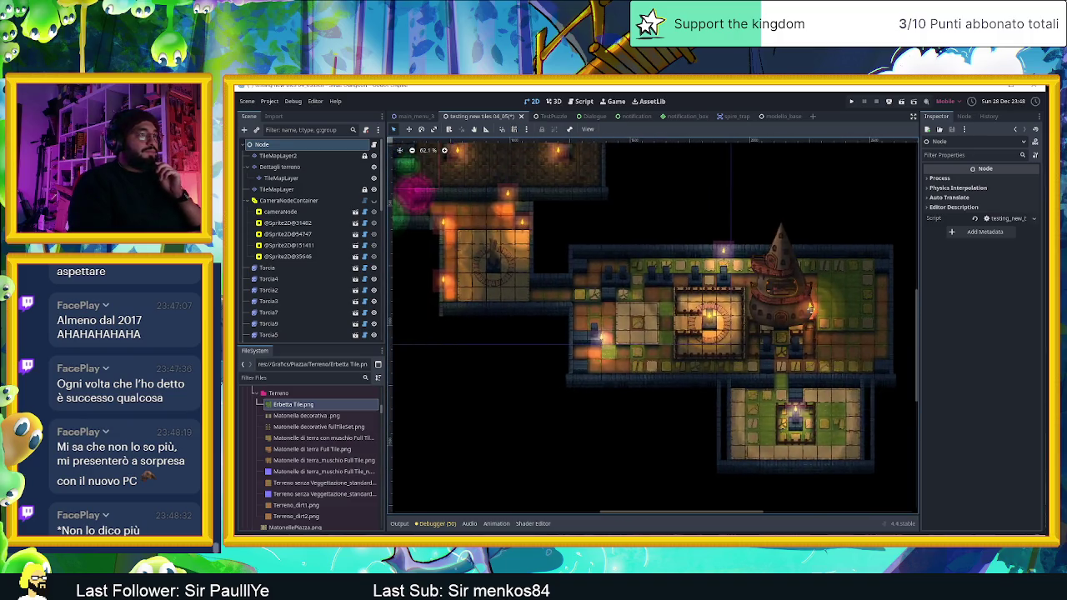
scroll(760, 390, up, 4)
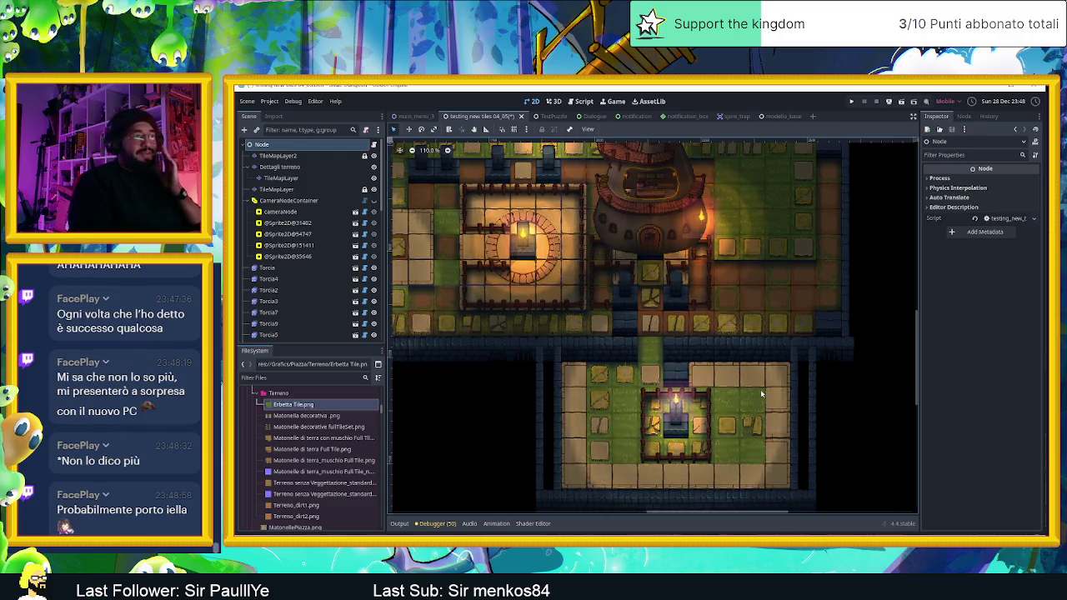
scroll(682, 376, up, 3)
scroll(683, 376, left, 3)
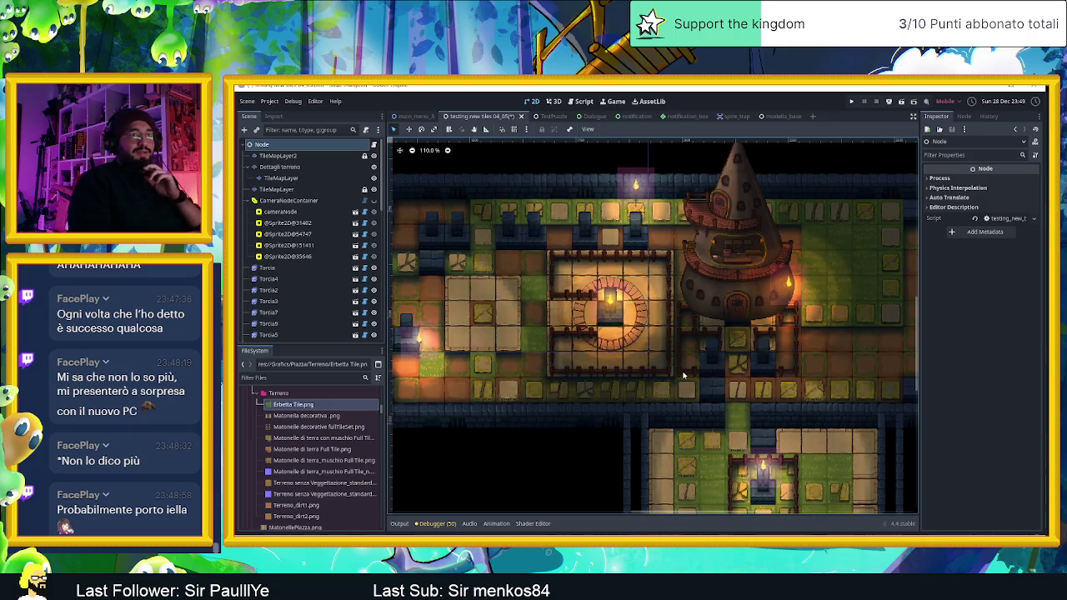
scroll(816, 370, down, 2)
drag(815, 371, 732, 315)
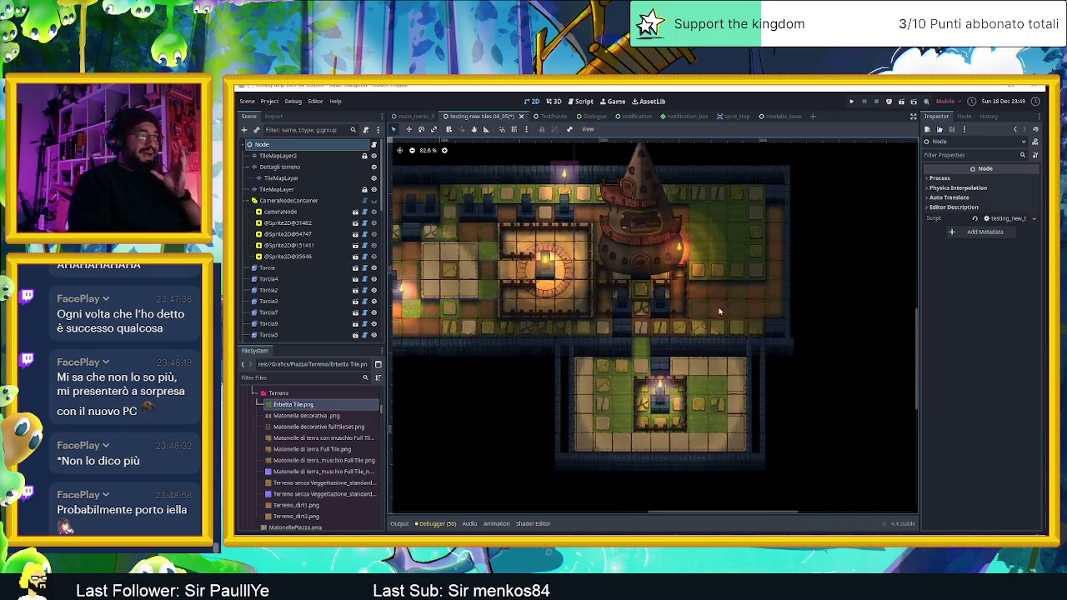
scroll(653, 303, up, 1)
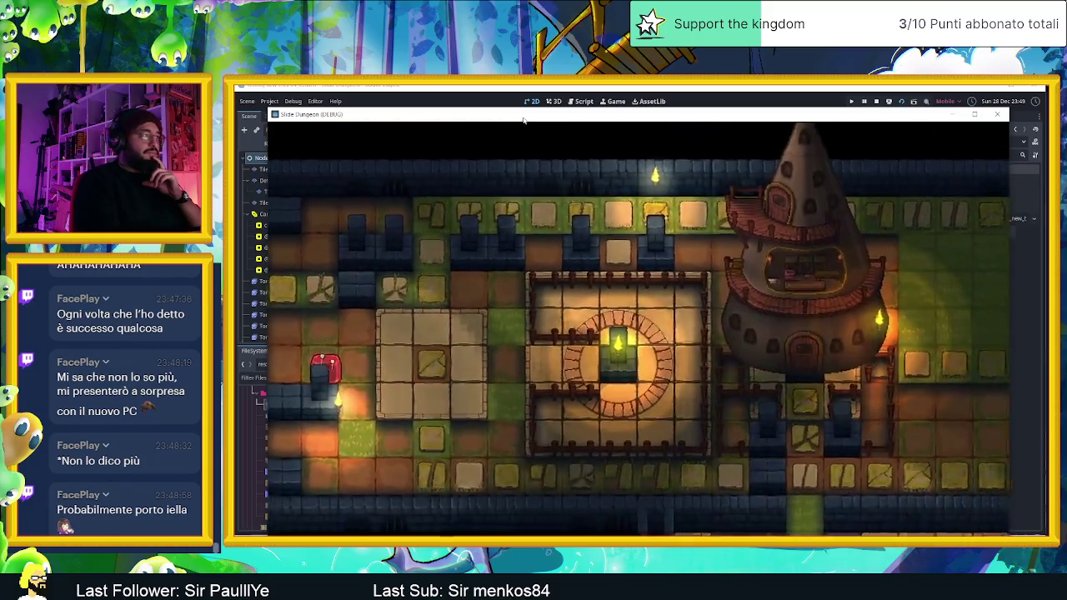
- Slide the player into the shrine room, then through the bottom-right corridor and room below
key(Right)
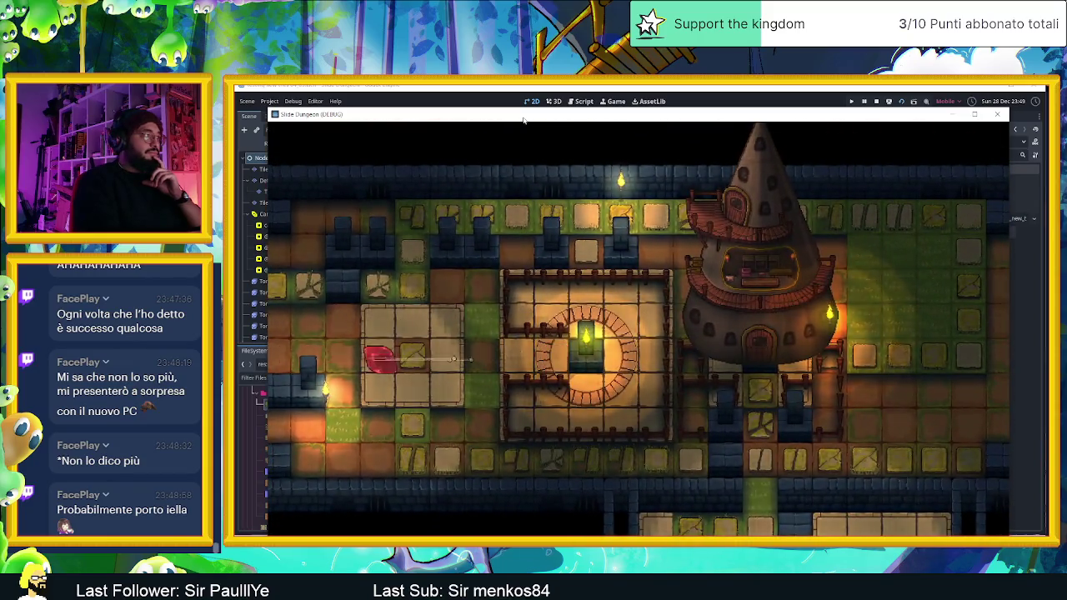
key(Up)
key(Right)
key(Down)
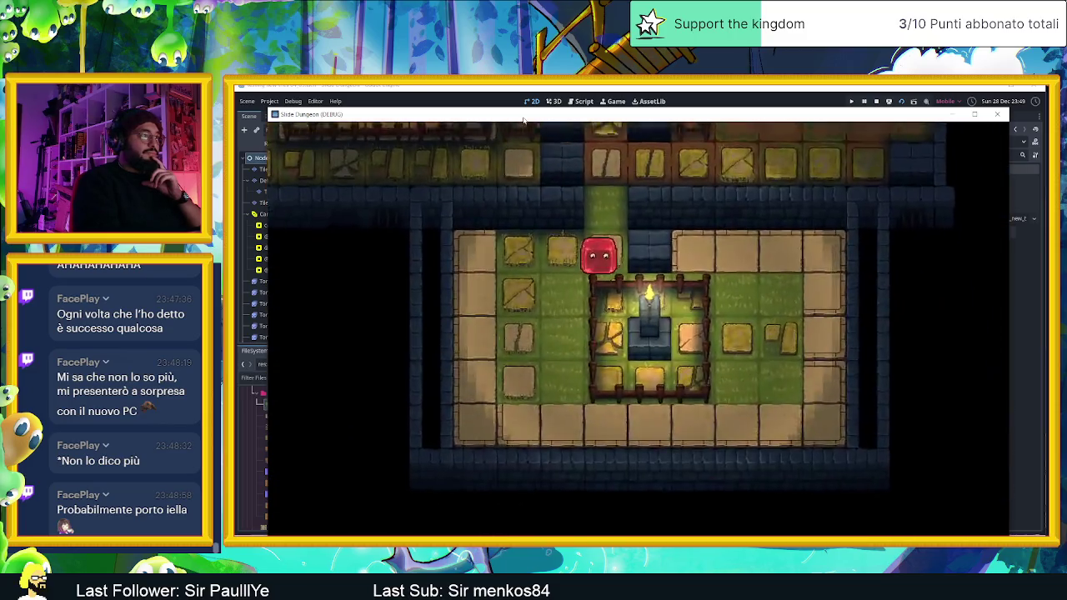
key(Left)
key(Down)
key(Right)
- Steer the player up through the top-right room to the tower door, then close the game
key(Up)
key(Left)
key(Right)
key(Up)
key(Right)
key(Up)
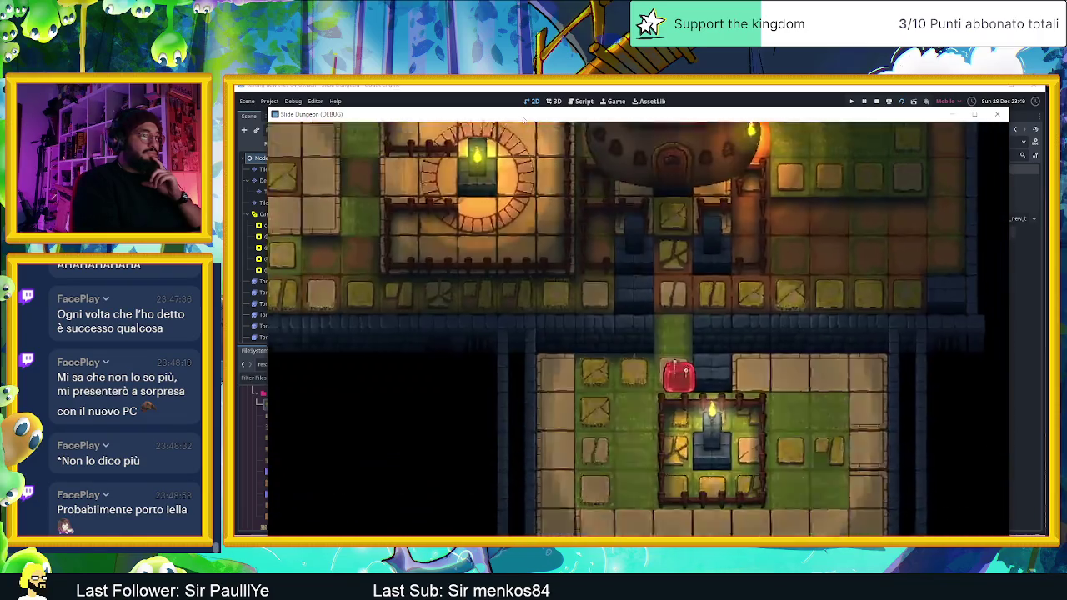
key(Up)
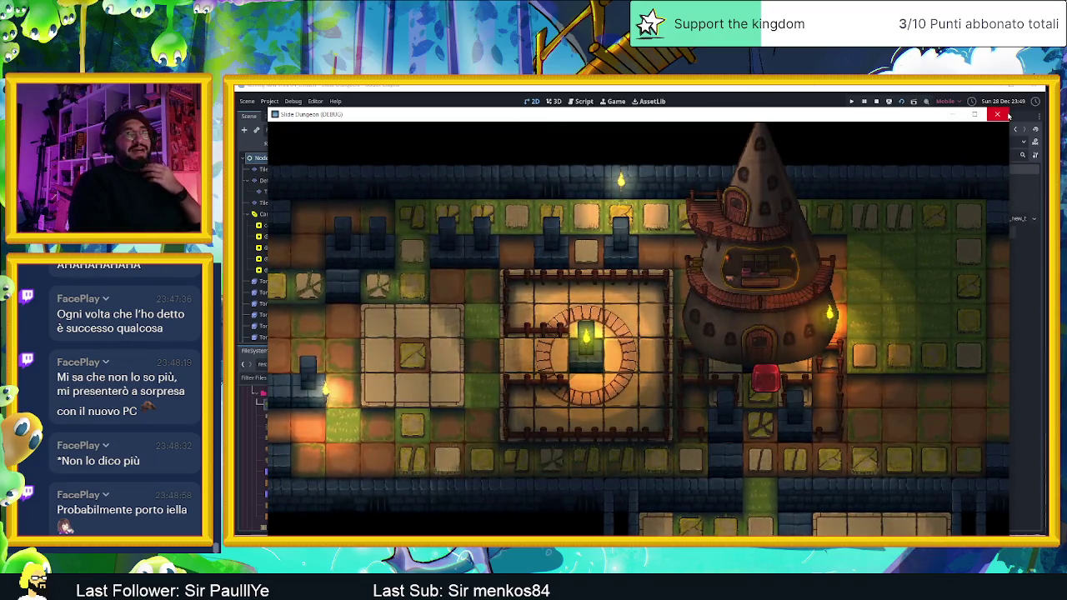
click(998, 114)
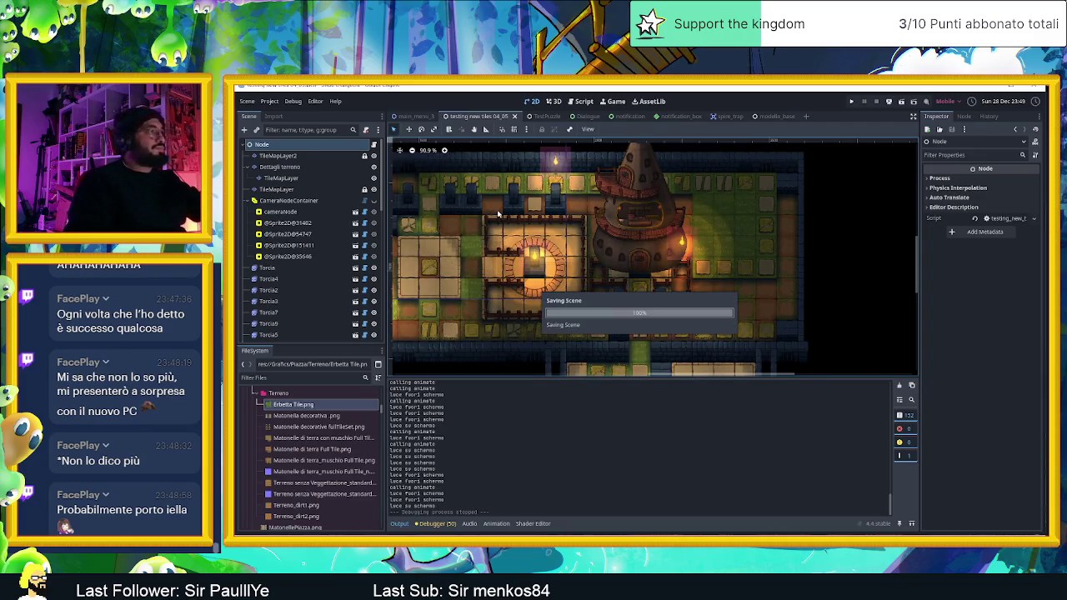
- Select the TileMapLayer and erase a dark wall cell near the lower room
scroll(630, 306, down, 3)
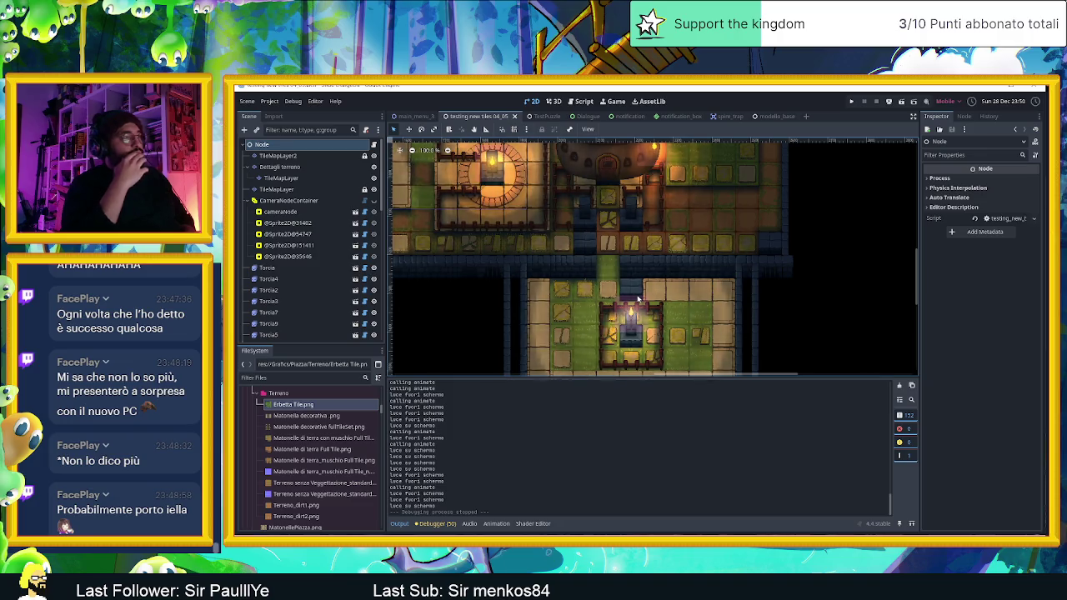
scroll(647, 289, up, 6)
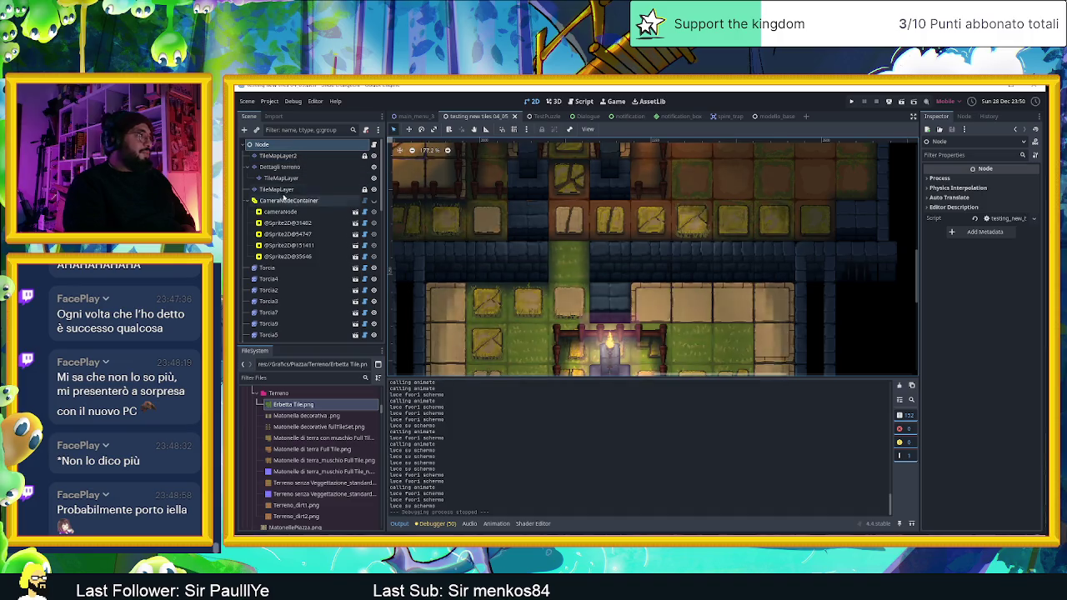
click(284, 190)
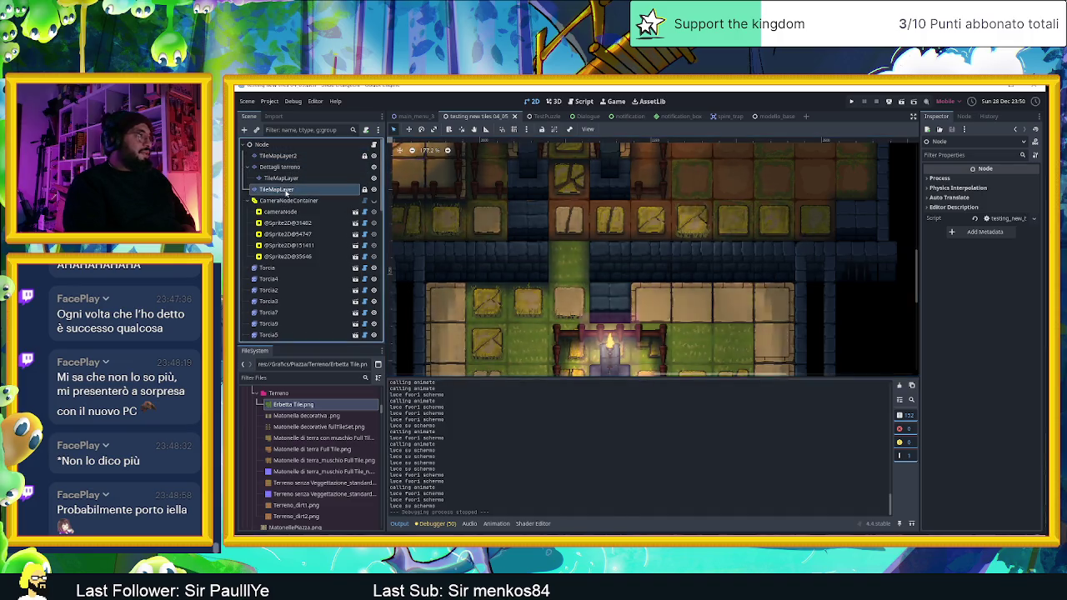
right_click(652, 271)
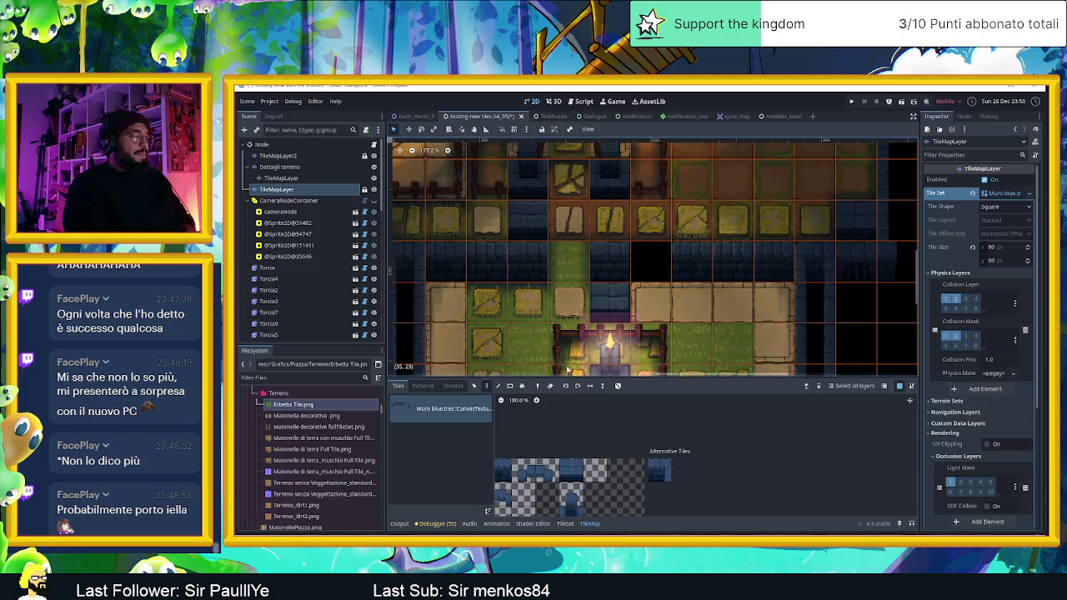
- Pick a Pavimento matonelle grass tile on the Dettagli terreno layer, then save and run the game
click(280, 167)
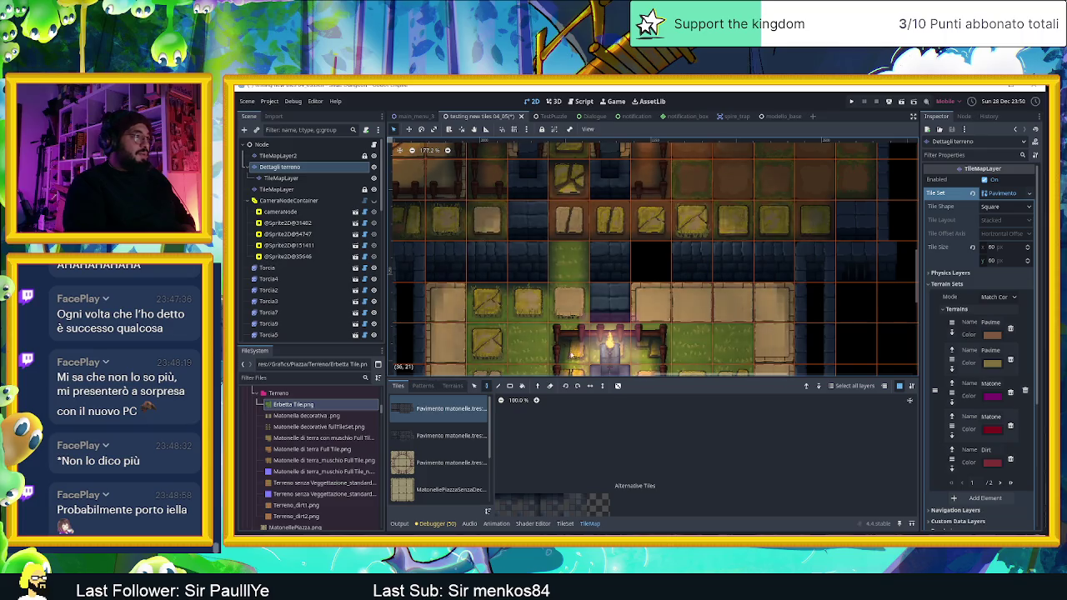
scroll(442, 483, down, 3)
click(430, 433)
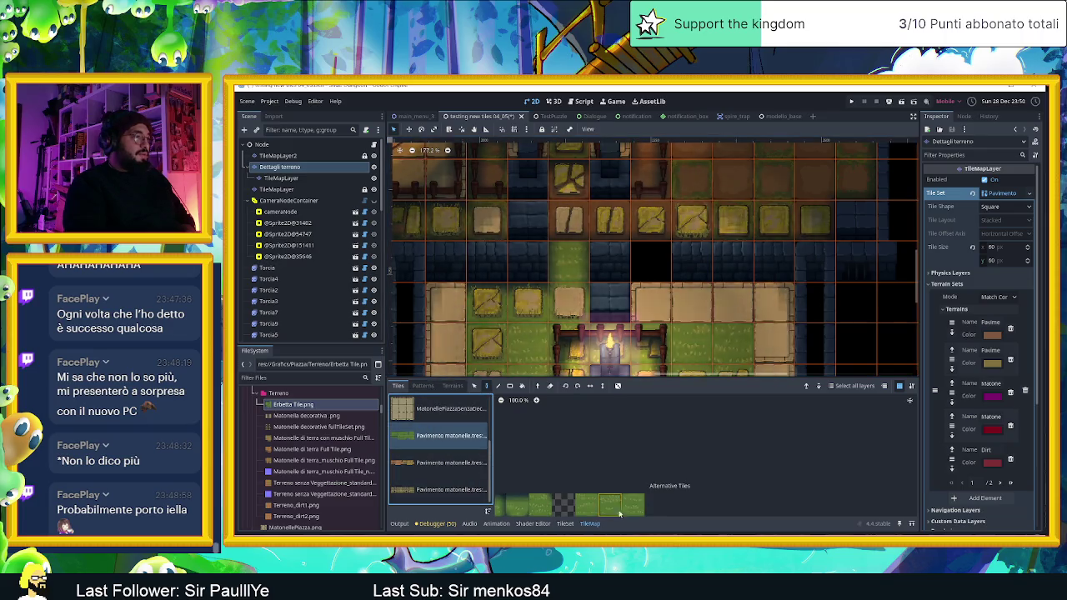
scroll(594, 482, down, 2)
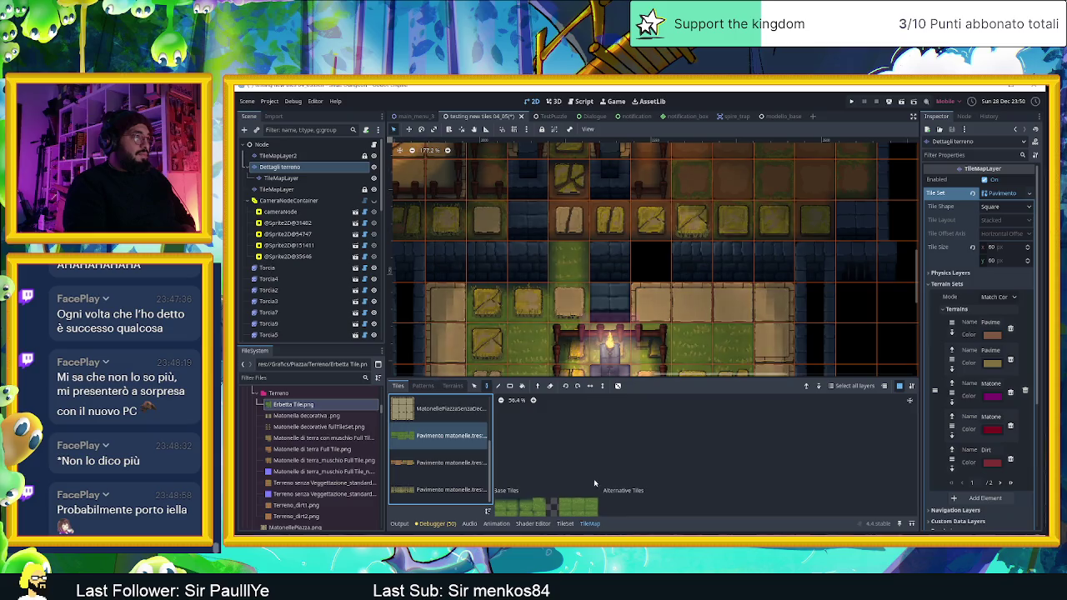
scroll(565, 479, down, 3)
scroll(567, 467, left, 4)
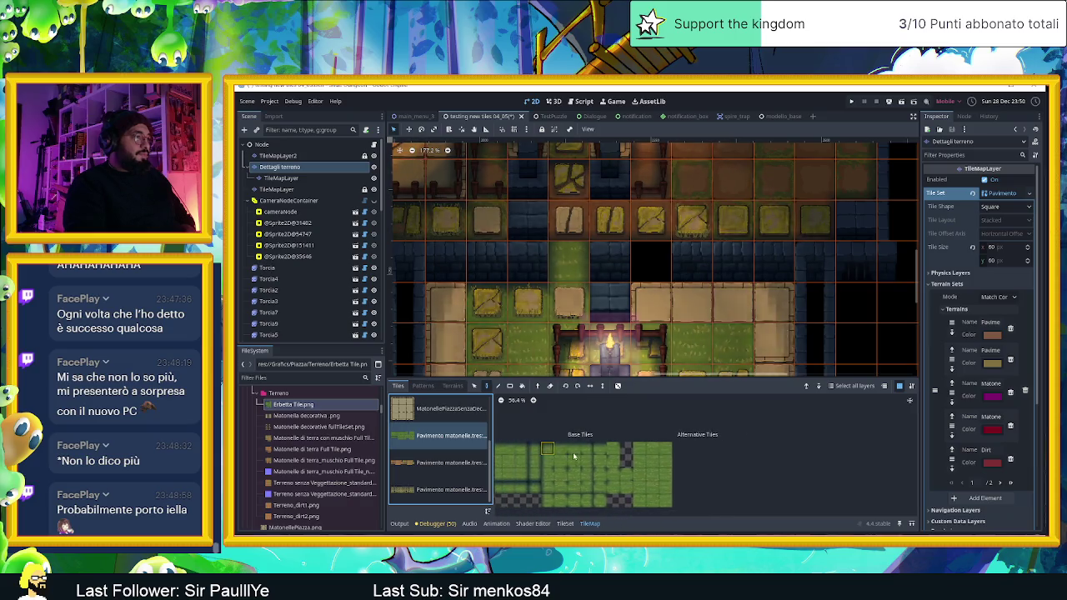
click(569, 461)
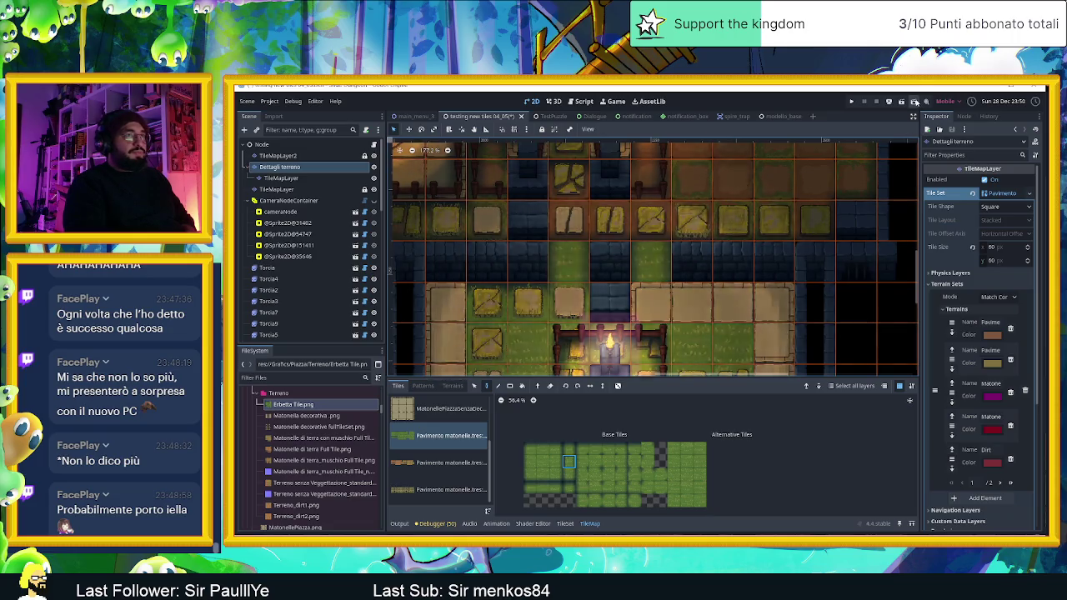
click(901, 101)
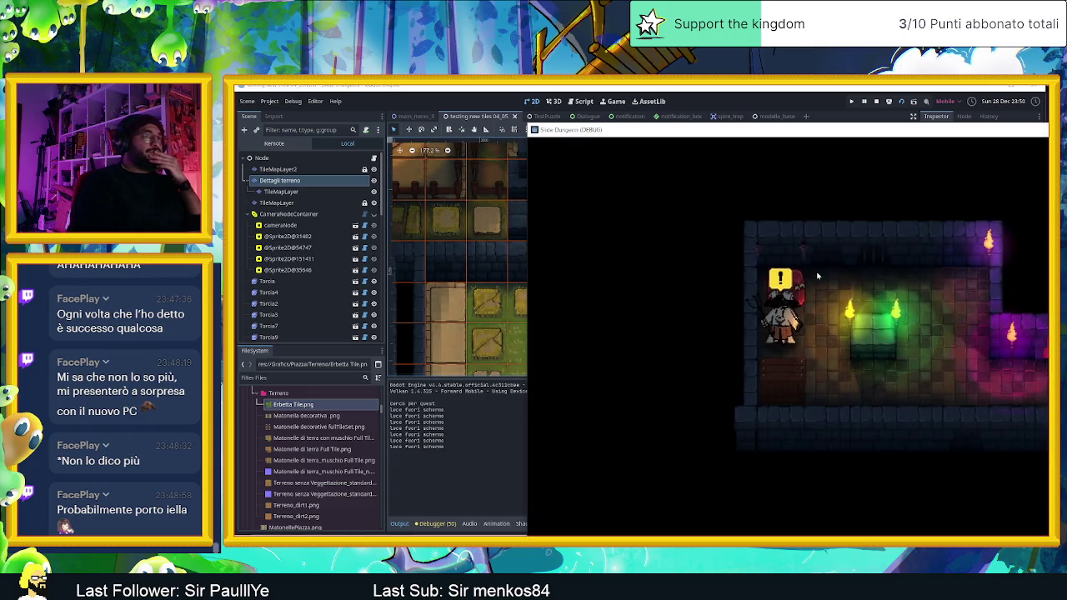
- Move the Slide Dungeon window into view, play from the courtyard to the tower hall, and close it
drag(853, 131, 585, 98)
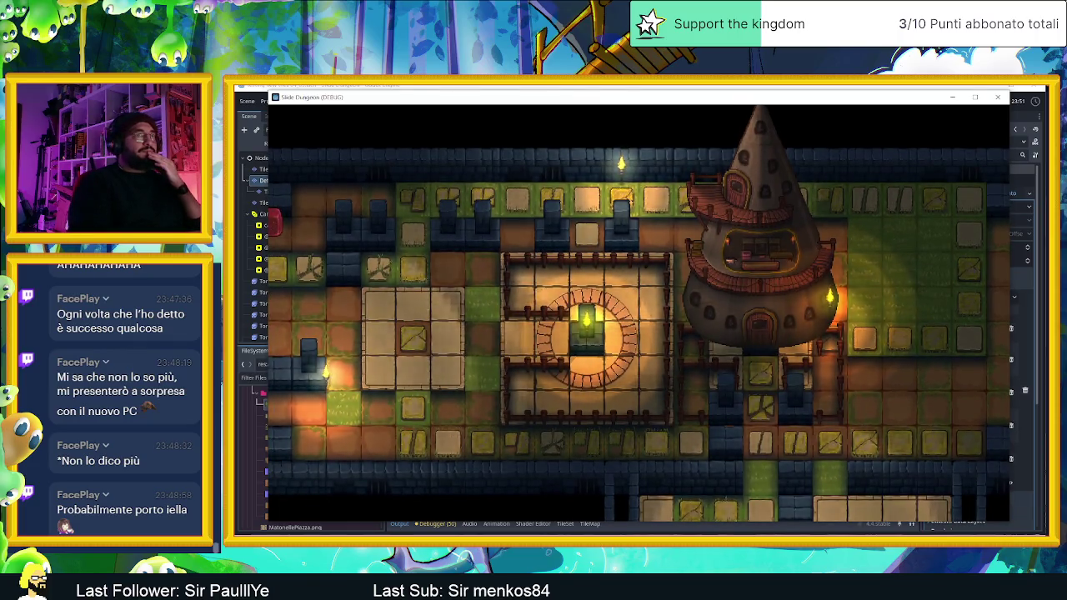
click(998, 100)
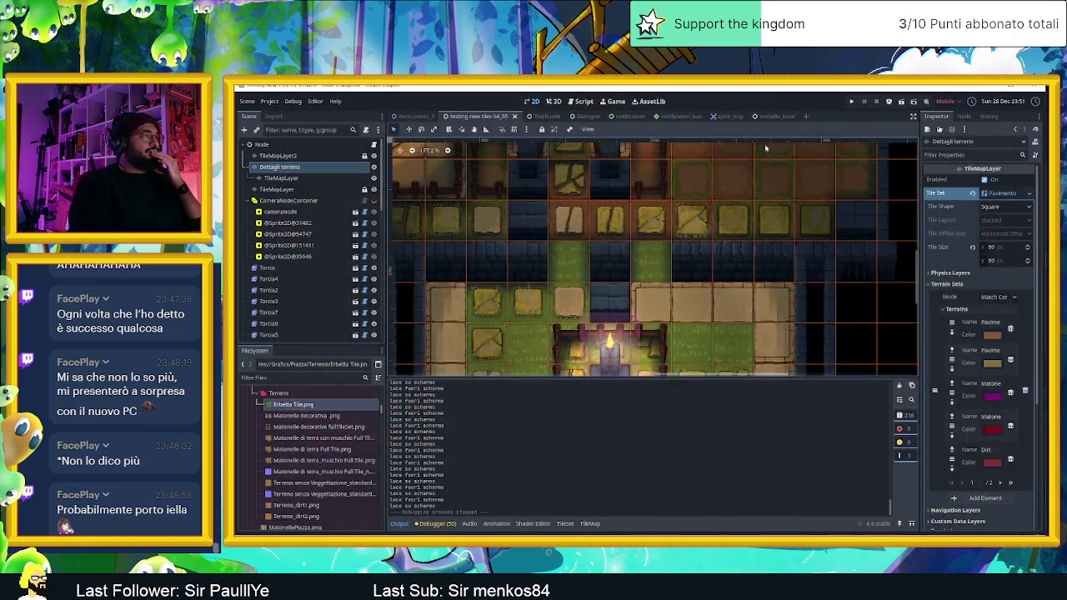
- Zoom in and out over the dungeon tilemap to check the level layout
scroll(500, 225, down, 2)
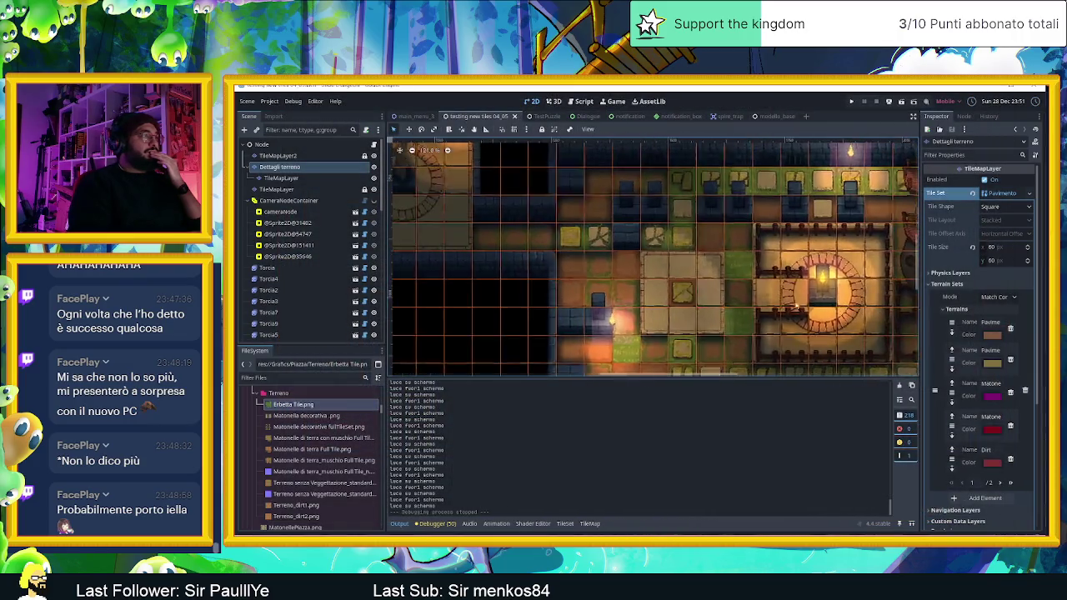
scroll(592, 249, up, 4)
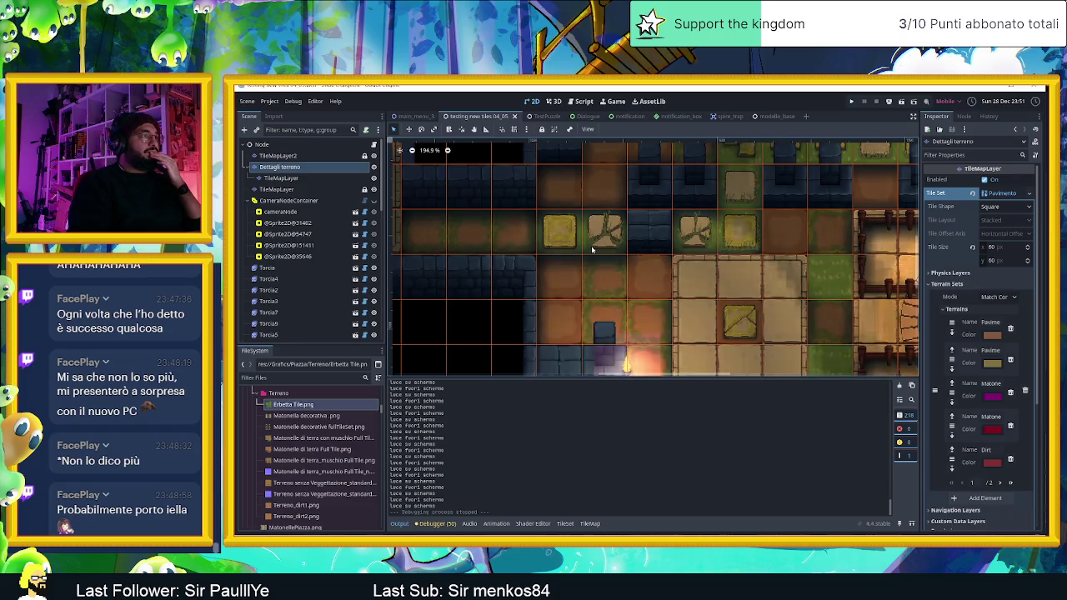
scroll(587, 236, up, 2)
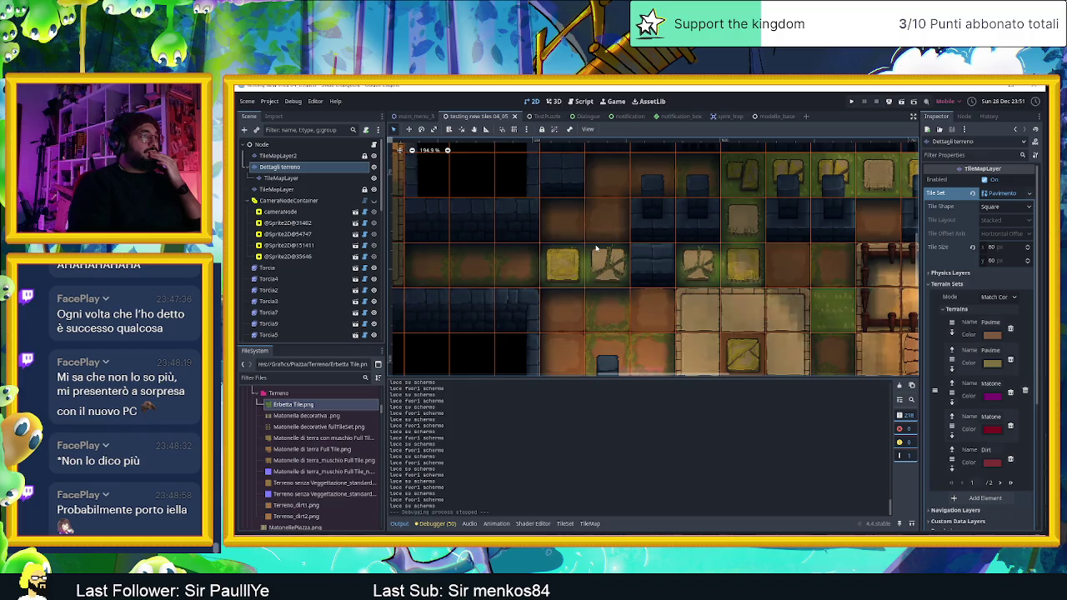
scroll(596, 248, down, 3)
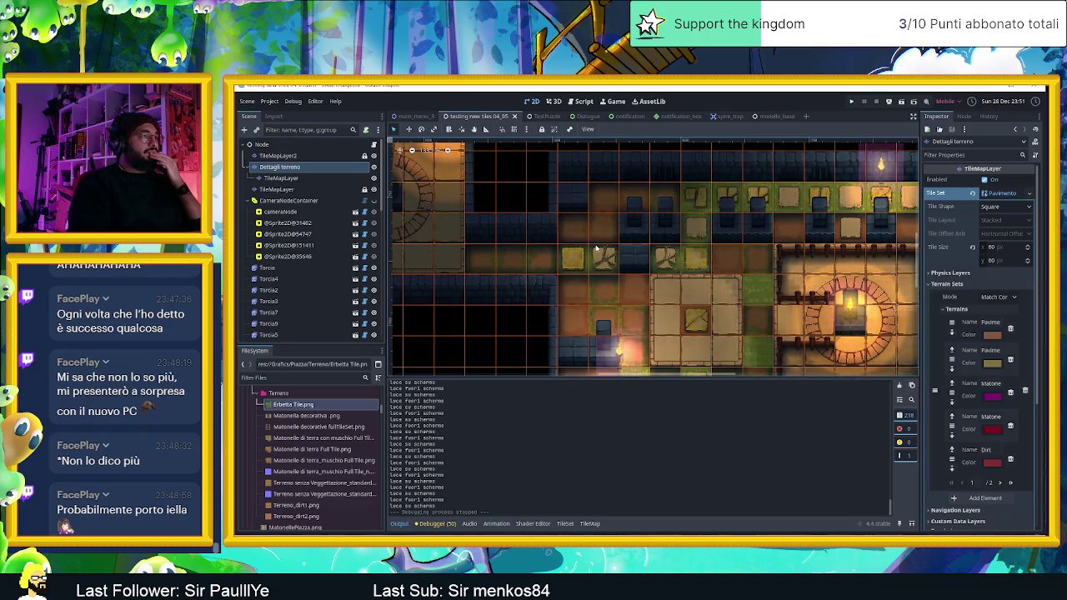
scroll(578, 239, up, 3)
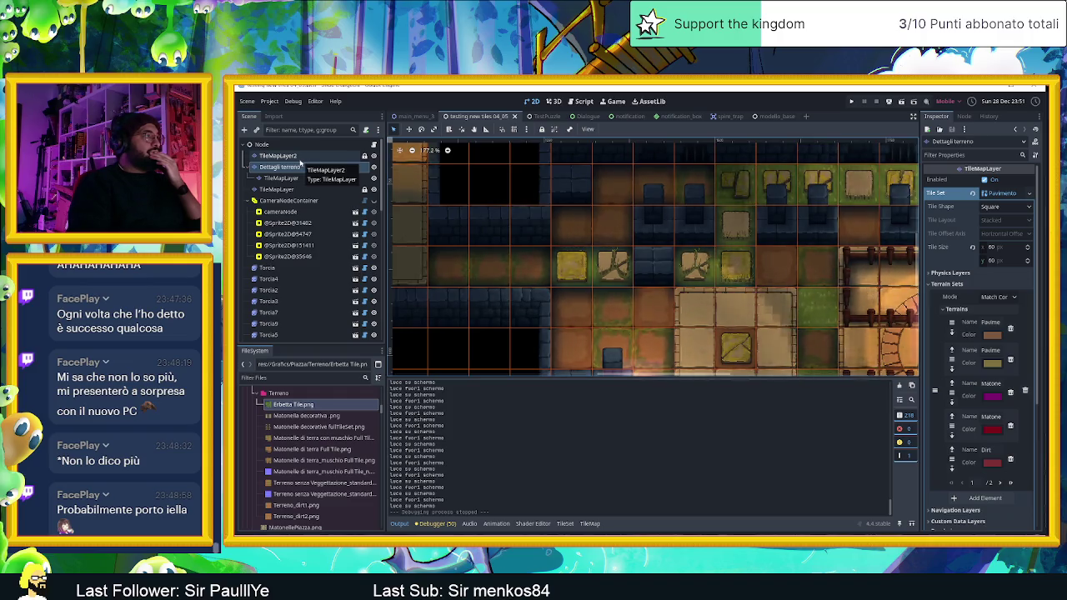
- Select the TileMapLayer, pick a Muro blue wall tile, then save and run the game
click(277, 189)
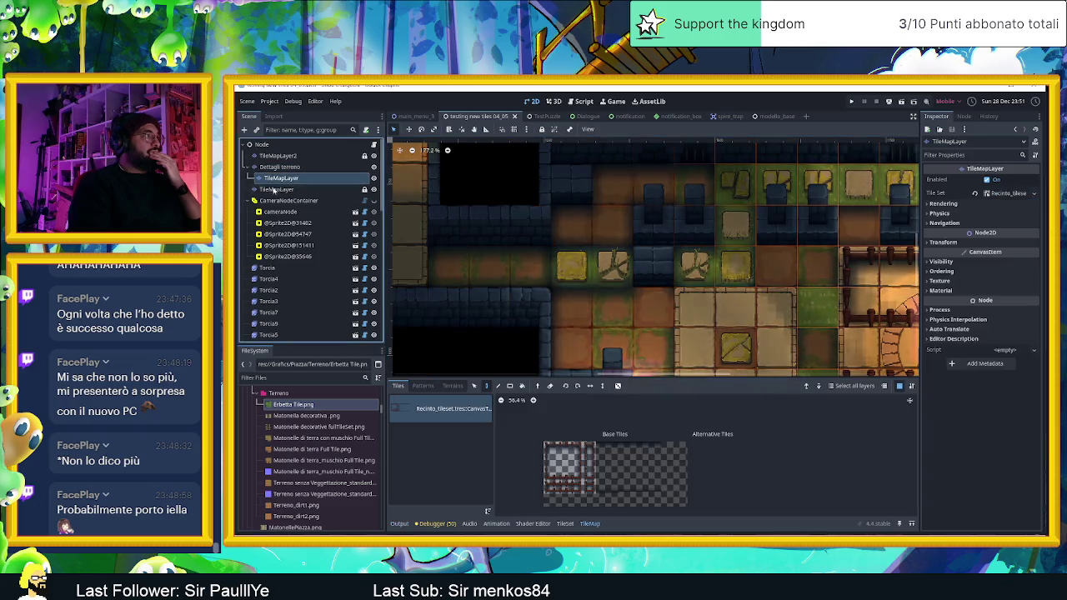
scroll(648, 451, up, 2)
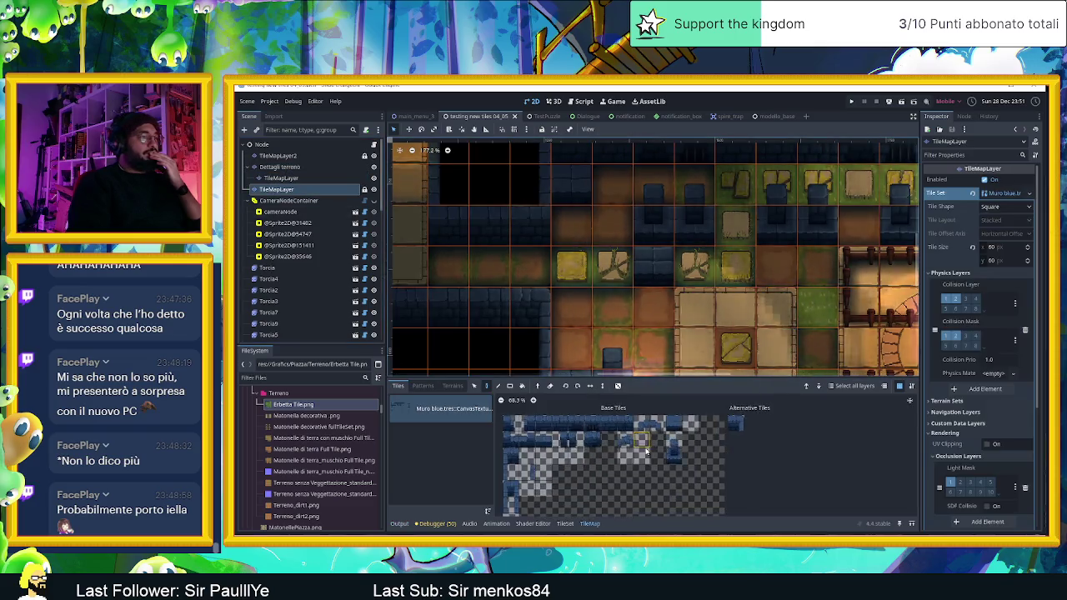
click(680, 419)
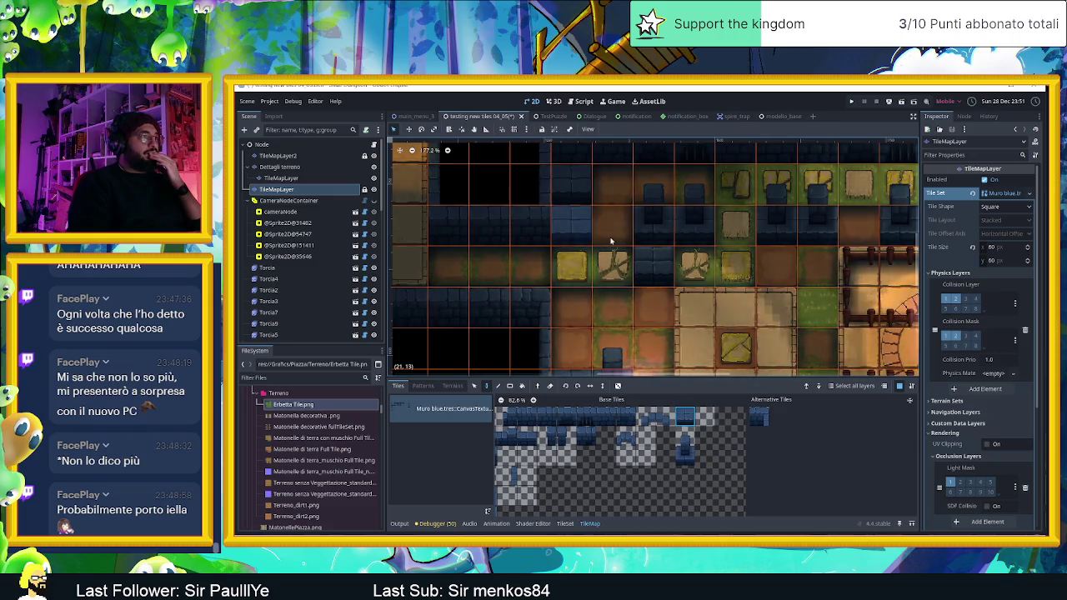
scroll(850, 254, down, 2)
mouse_move(850, 254)
mouse_down()
mouse_move(659, 262)
mouse_move(709, 280)
mouse_up()
scroll(588, 463, down, 1)
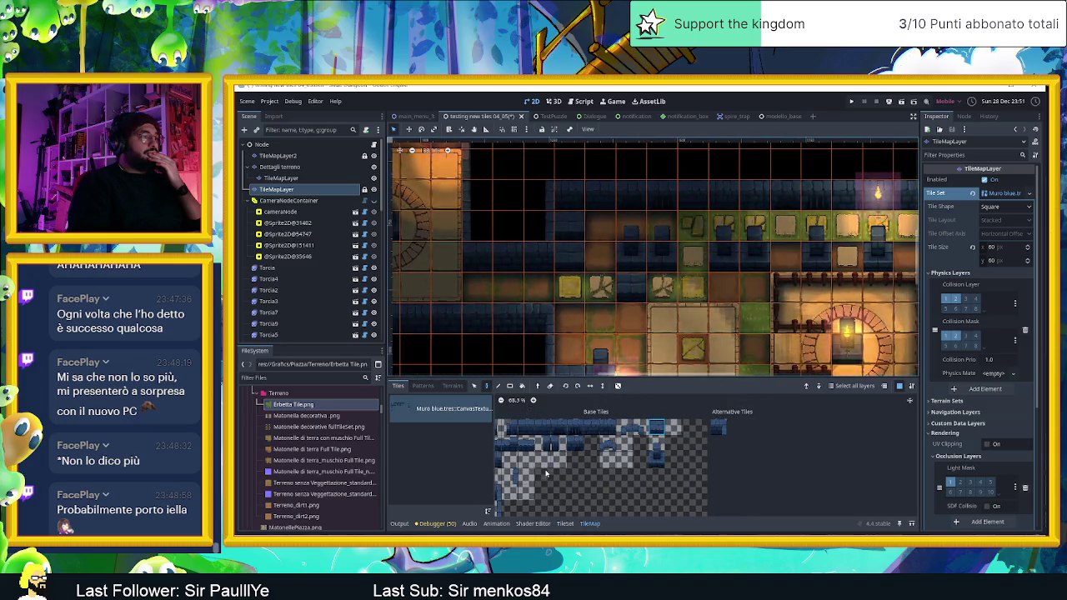
scroll(586, 462, up, 1)
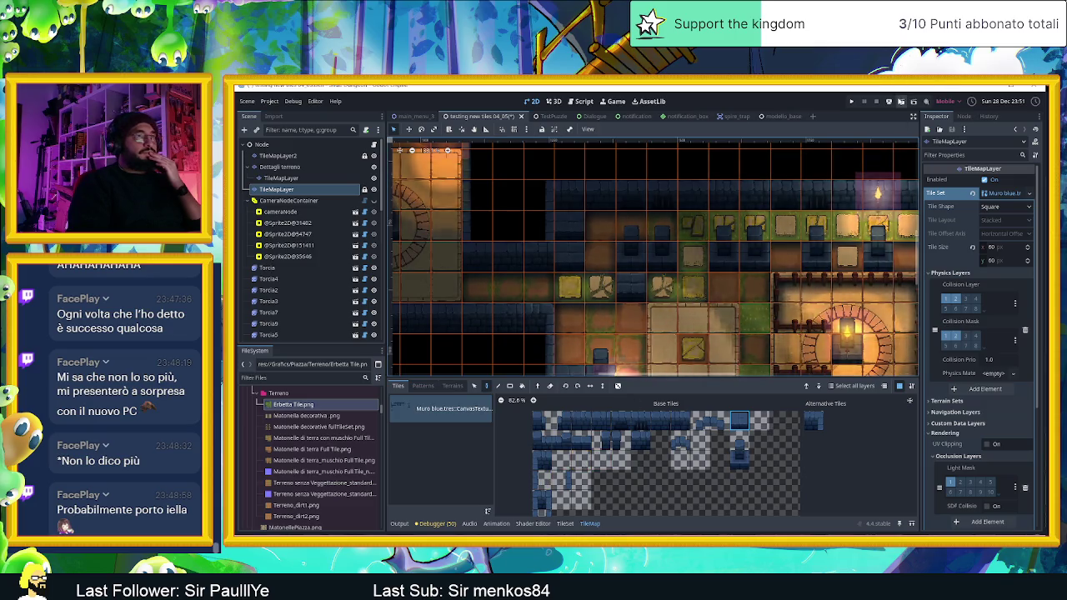
click(900, 101)
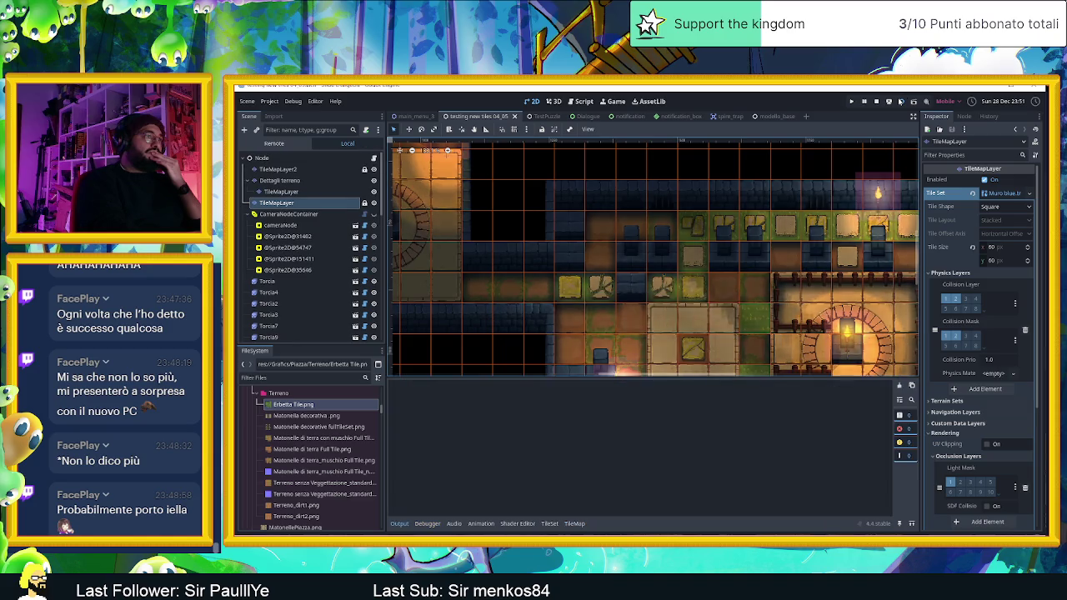
- Play-test the level in the repositioned game window, close it, and minimize the Godot editor
mouse_move(854, 130)
mouse_down()
mouse_move(792, 108)
mouse_move(589, 89)
mouse_up()
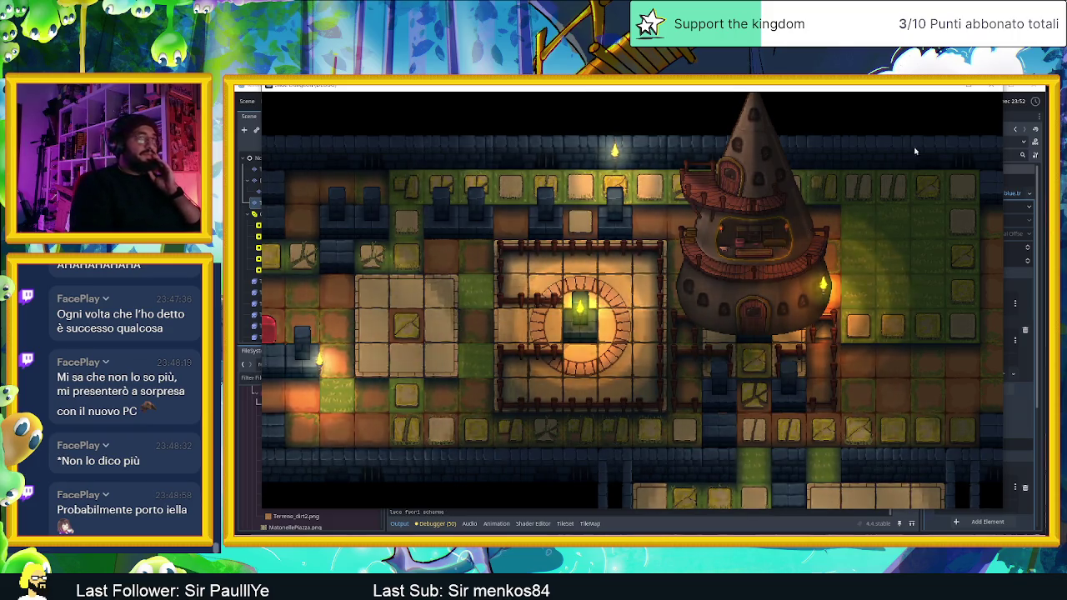
click(994, 89)
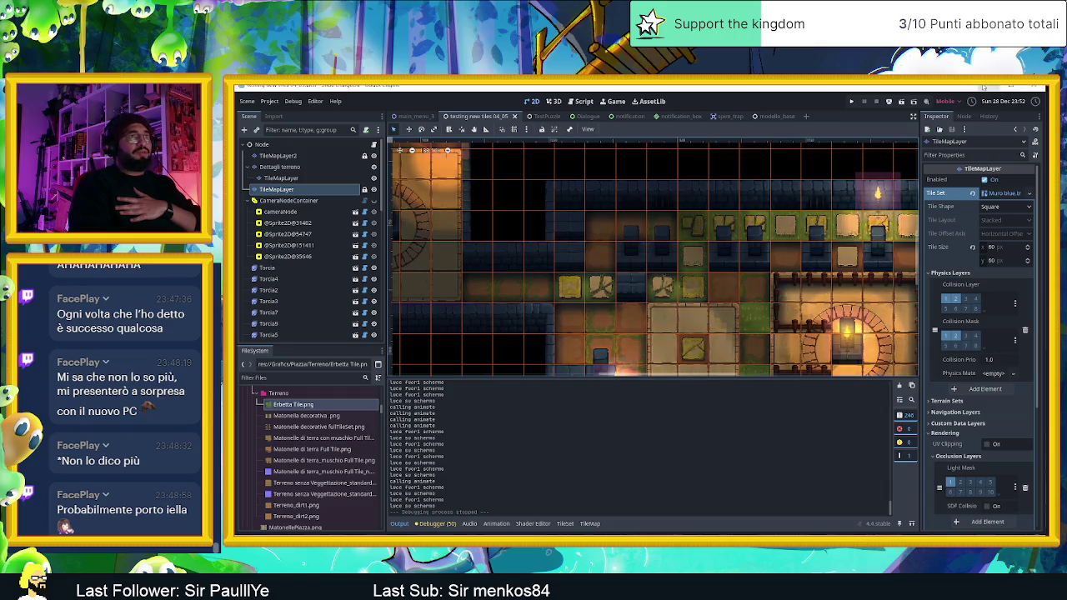
click(1007, 90)
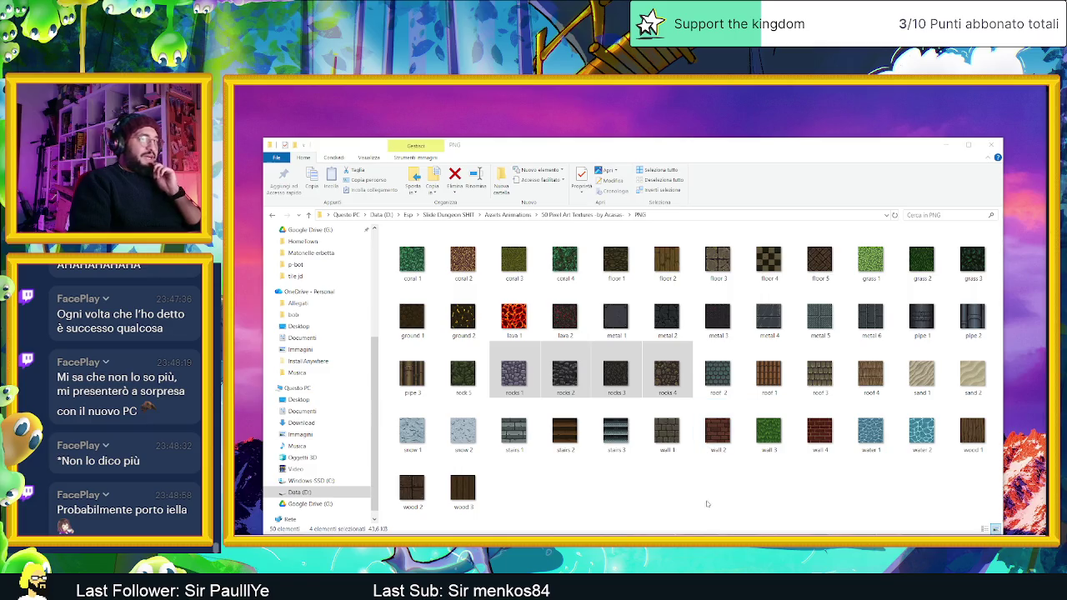
- Bring the File Explorer window with the PNG texture tiles to the front
drag(739, 159, 740, 133)
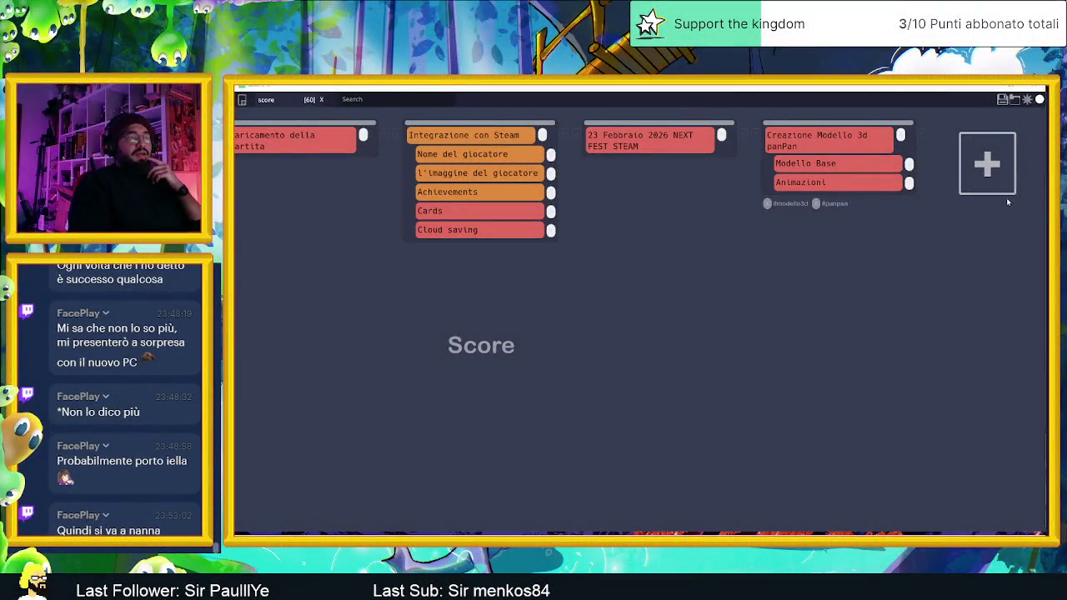
- Create a 'Tiles da fare' list with a 'Muro Dungeon Villagio' subtask
click(984, 157)
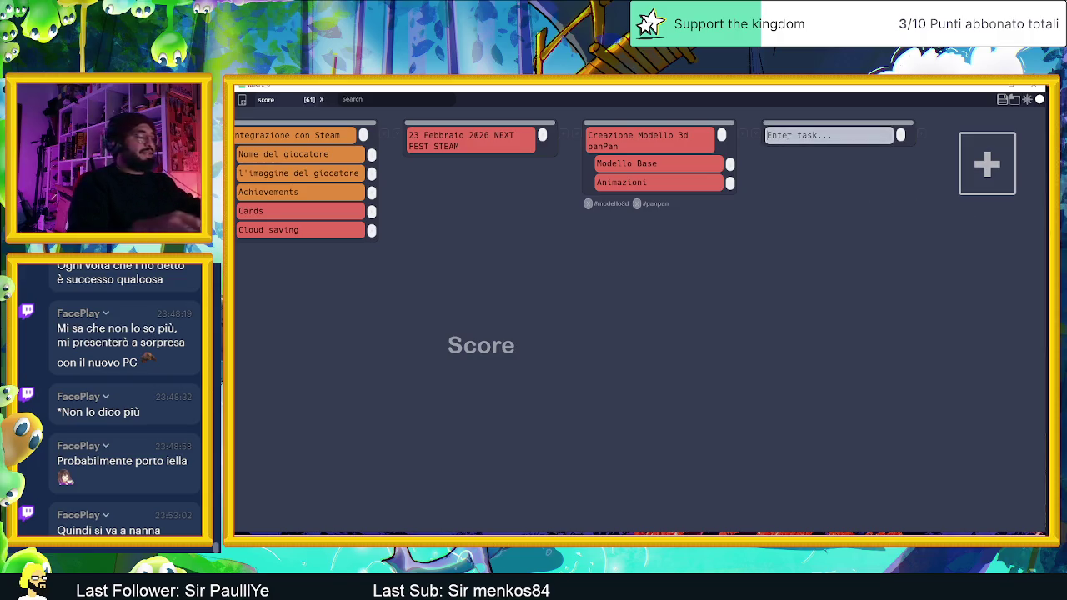
text(Muro Dungeo)
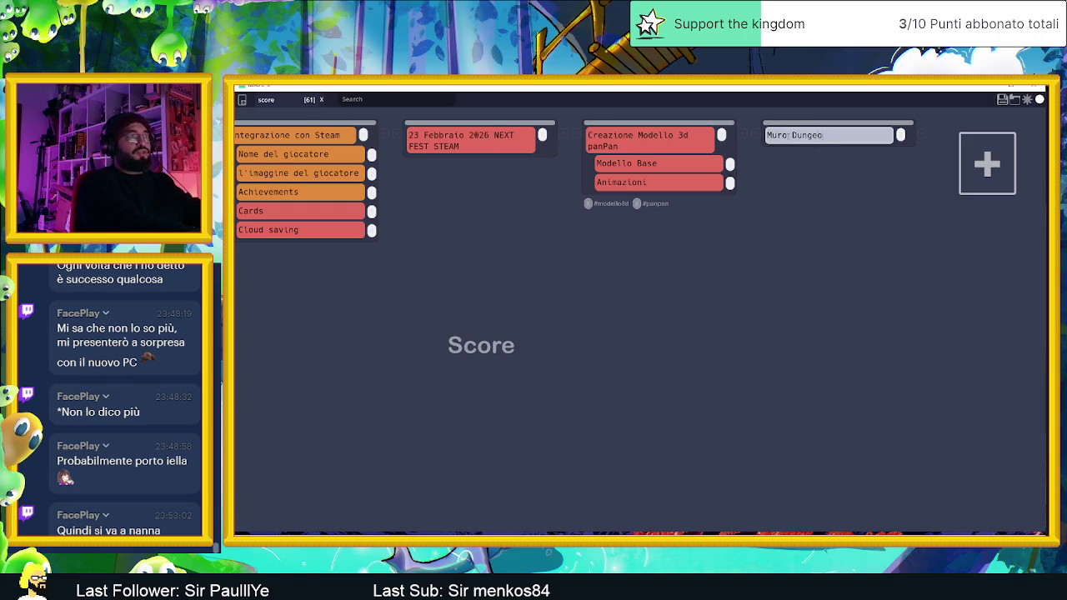
key(BackSpace)
key(BackSpace)
key(BackSpace)
text(Tiles da fare)
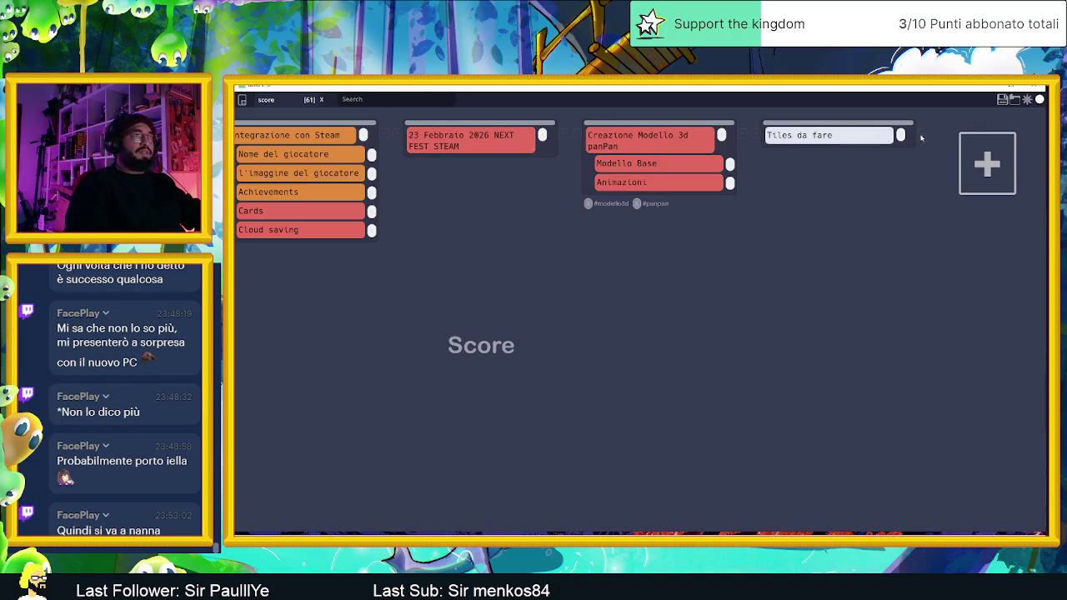
key(Return)
click(813, 154)
text(Muro Dungeon)
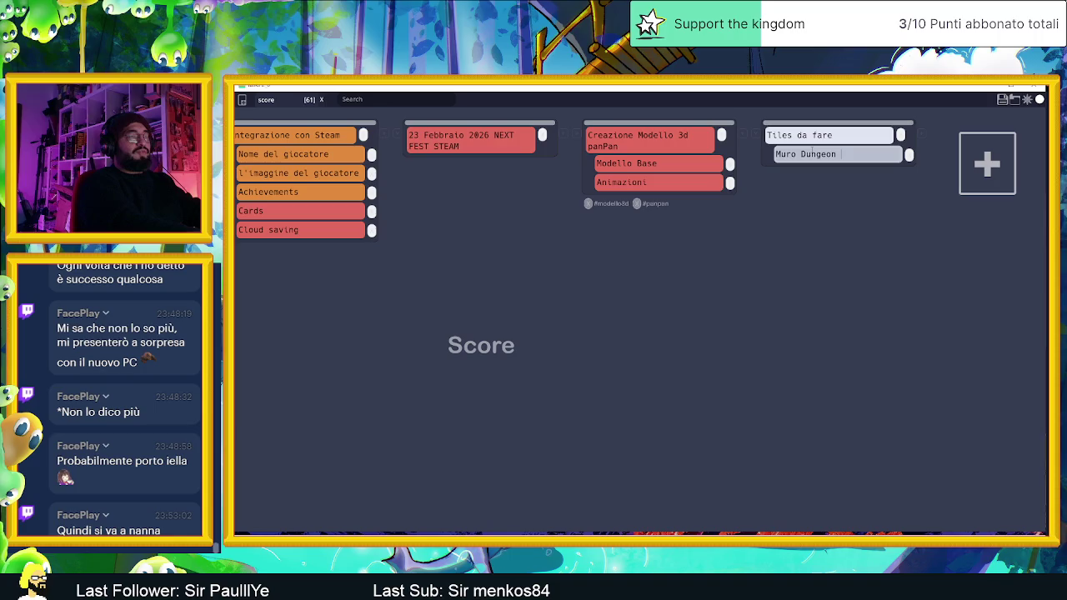
text(llagio)
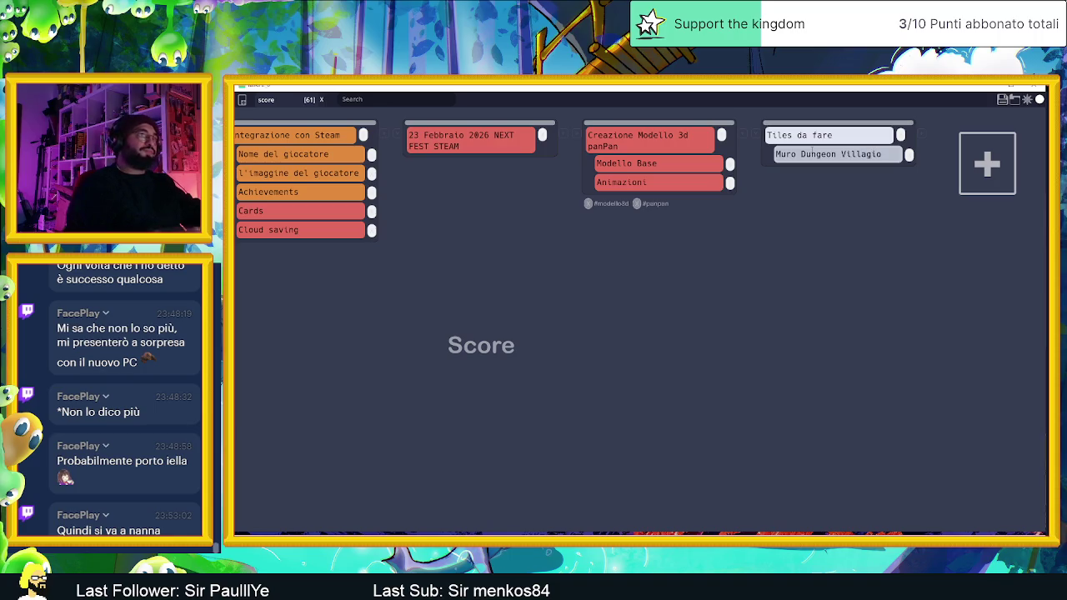
key(Return)
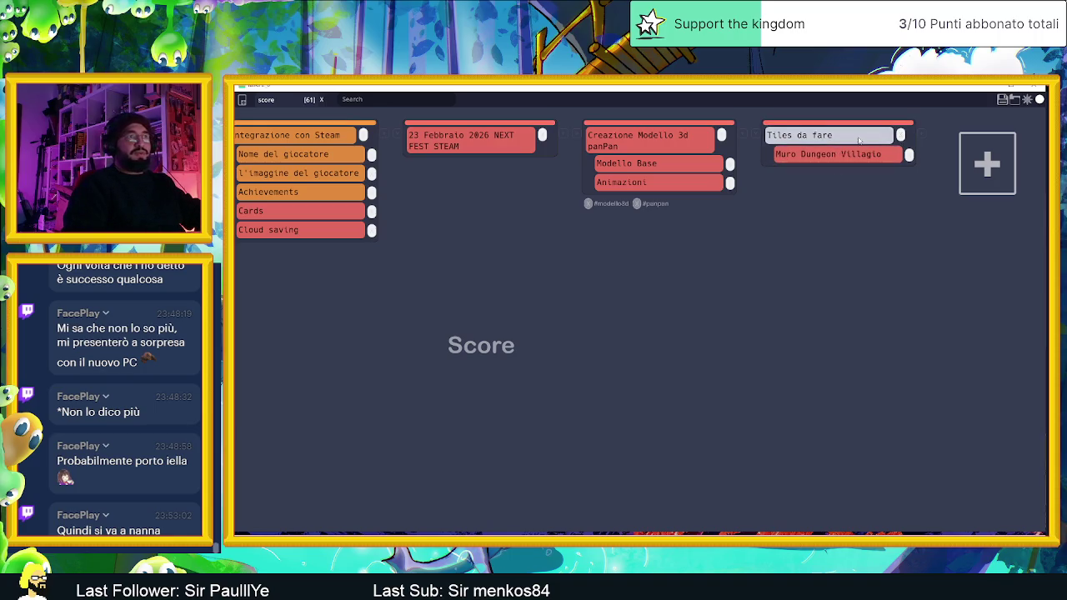
- Add the subtasks 'Colonne', 'Fiume/acqua nel canale' and 'Pavimento canale'
click(917, 138)
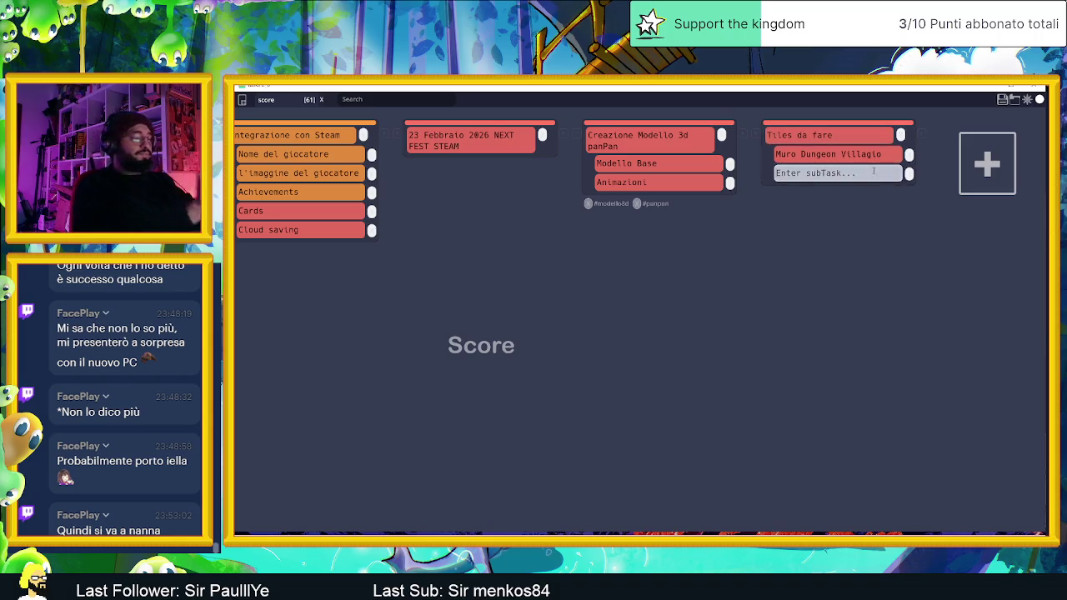
text(Colonne)
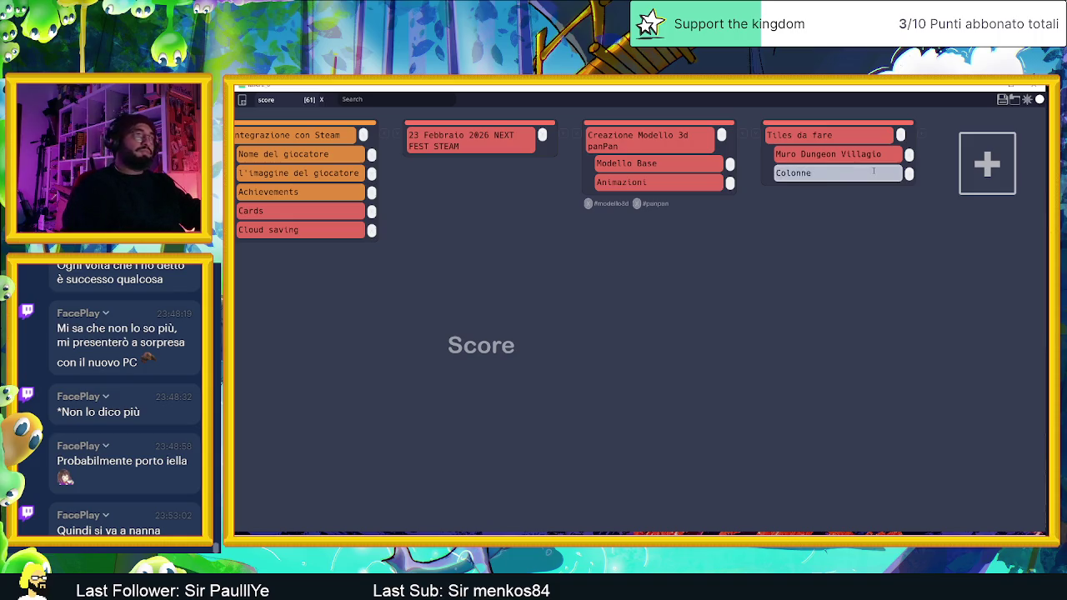
key(Return)
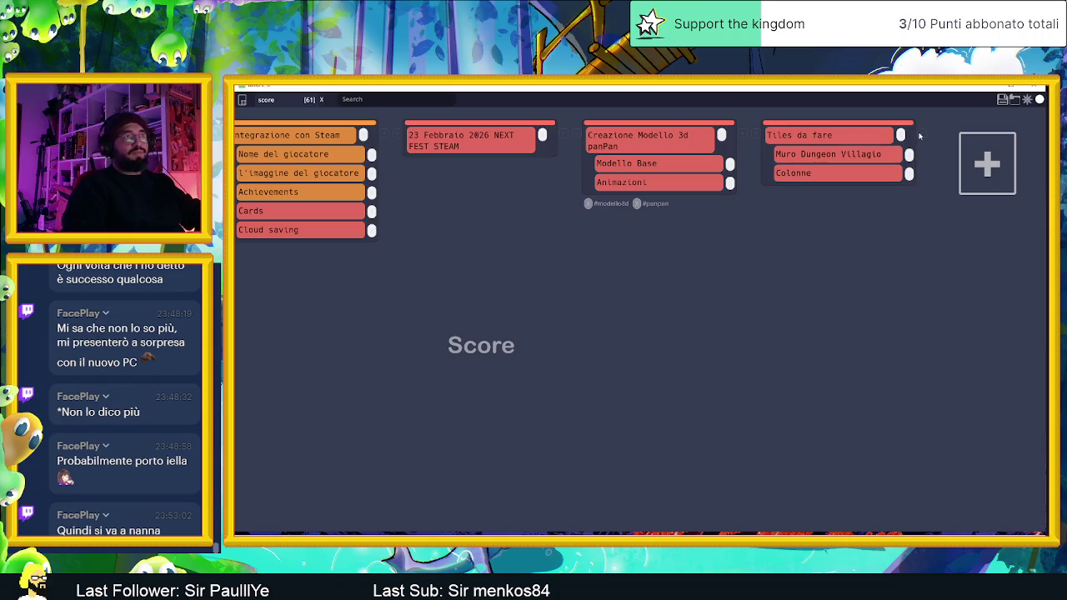
click(920, 137)
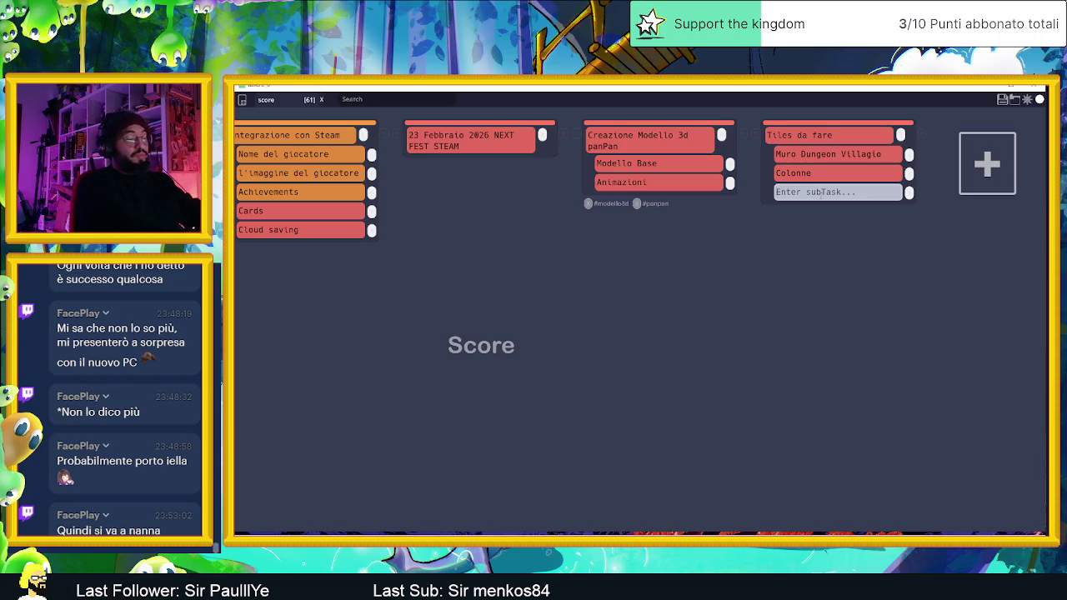
text(Fiume/a)
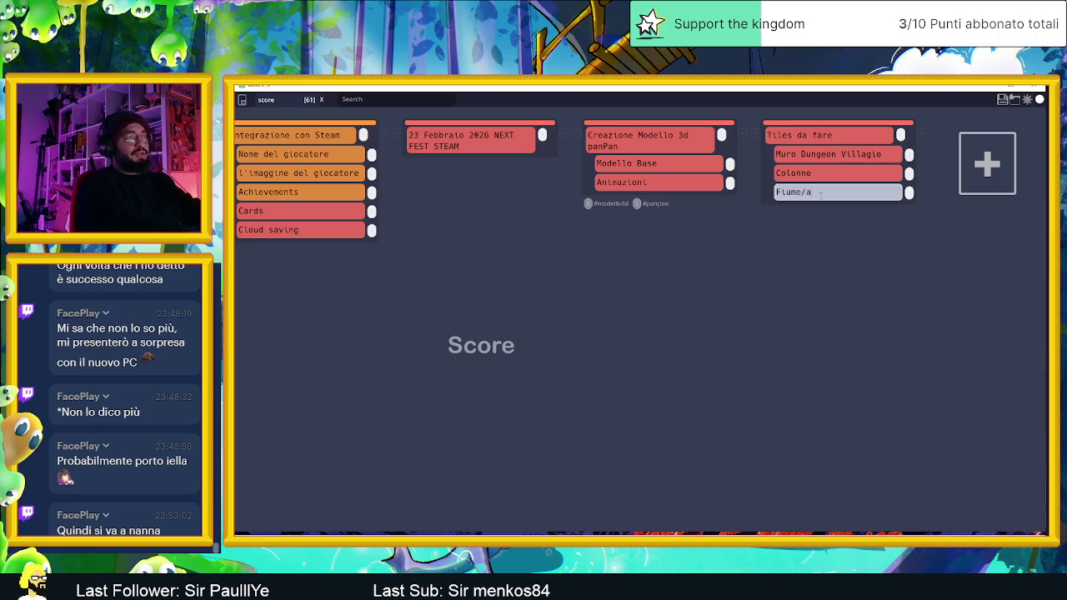
text(cqua nel )
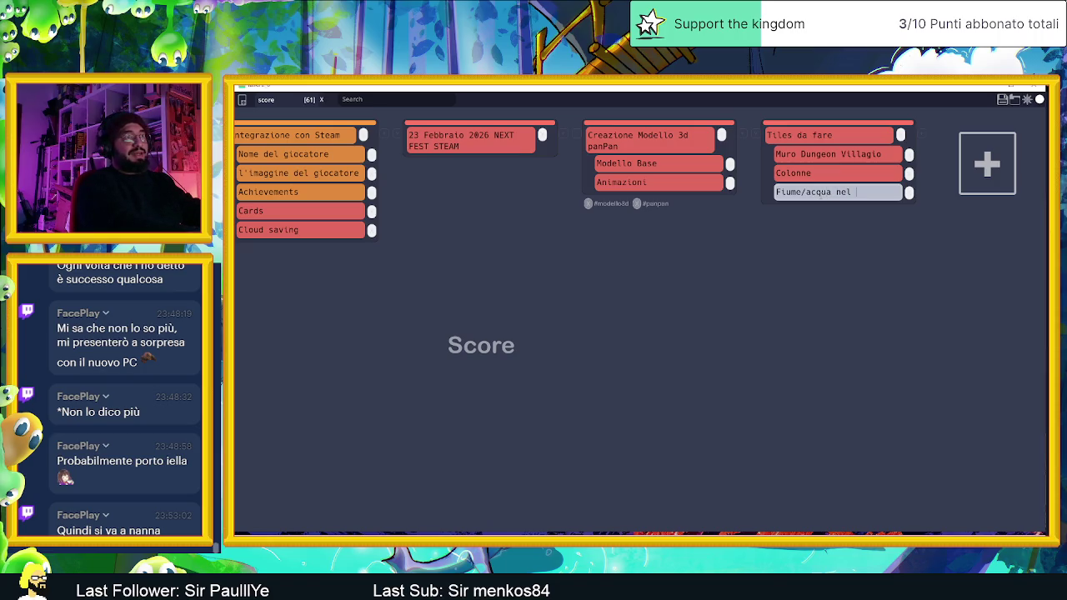
text(canale)
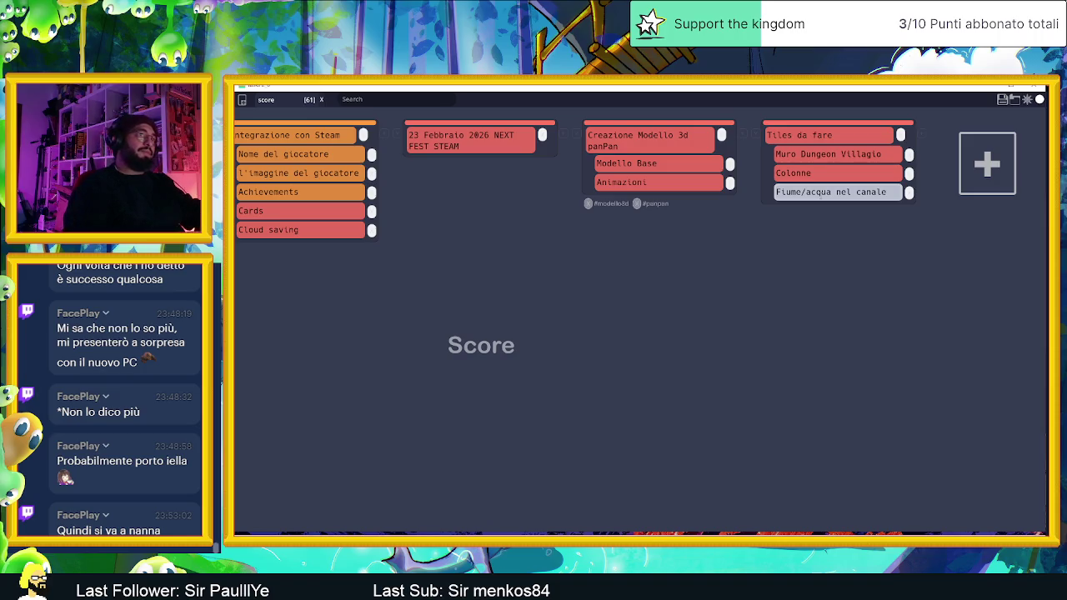
key(Return)
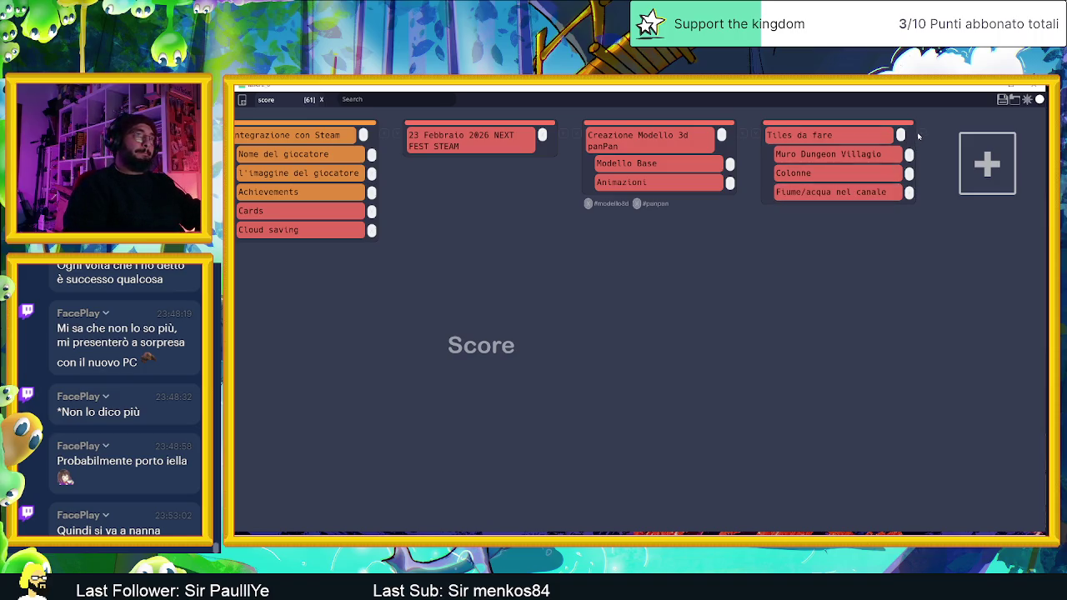
click(919, 136)
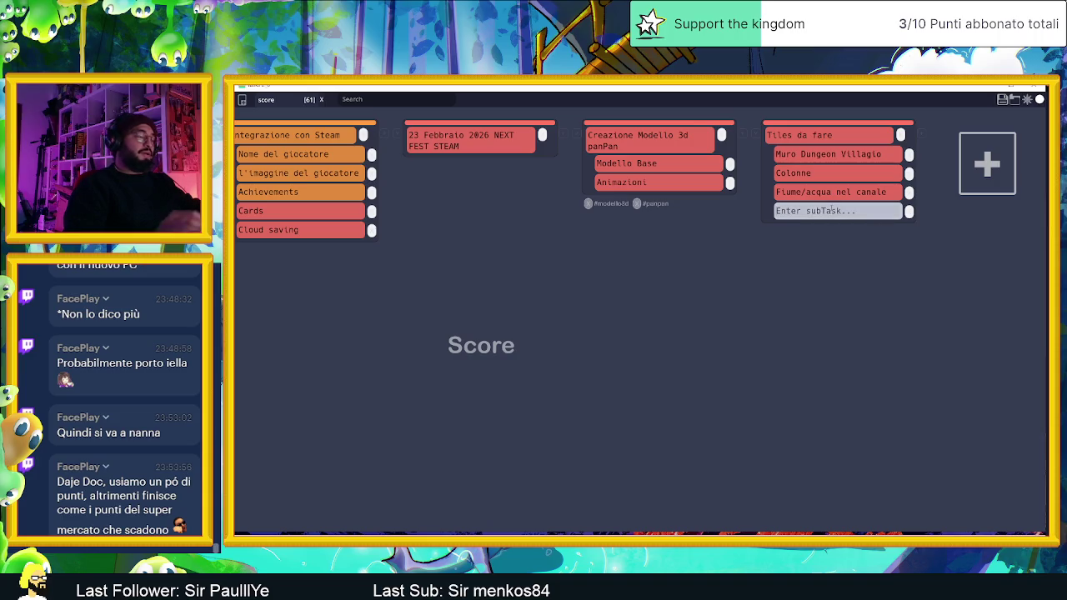
text(Pa)
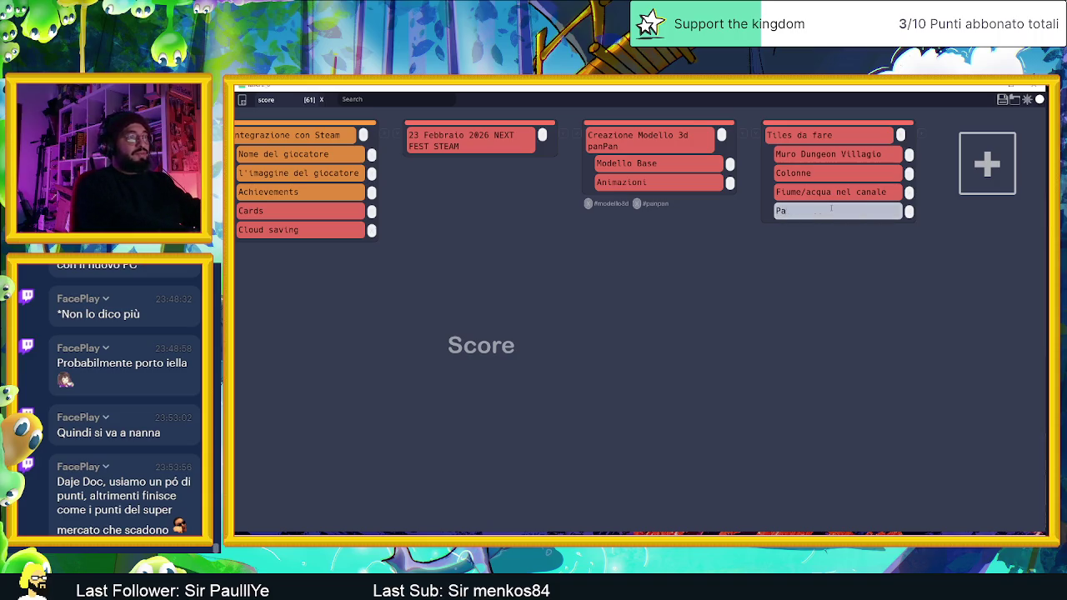
text(vimento canale)
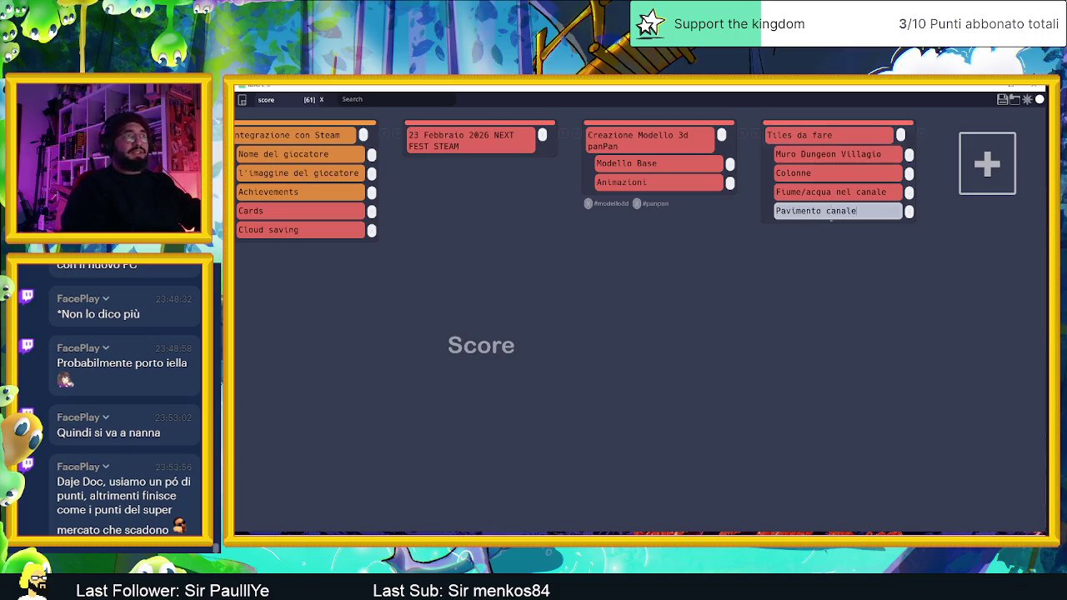
key(Return)
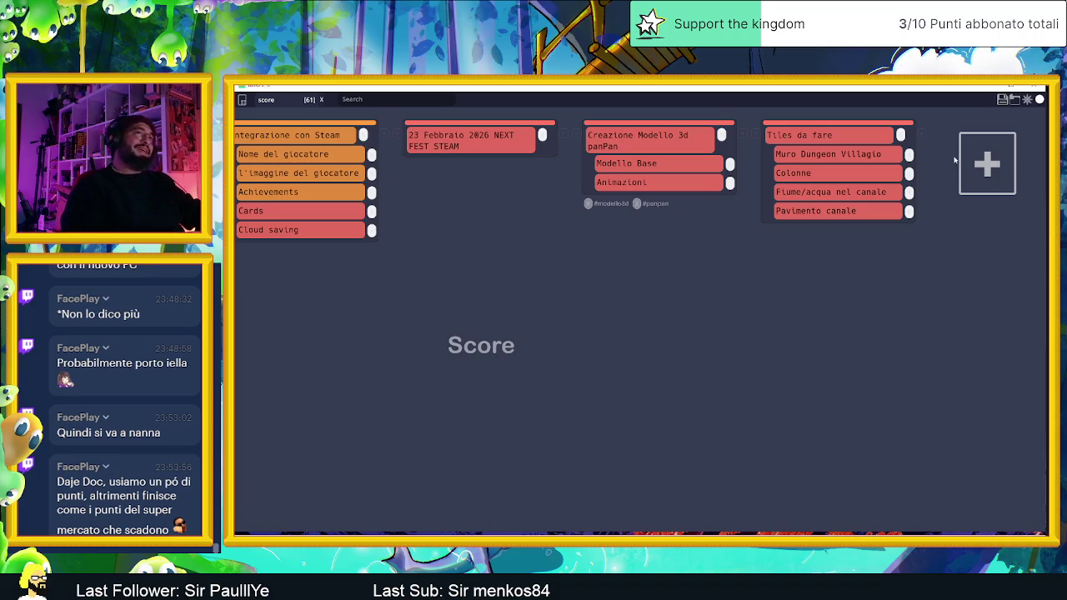
- Add the subtask 'Animazione colonne che escono dal terreno' to Tiles da fare
click(913, 148)
text(Animazione co)
key(BackSpace)
text(ne che escono)
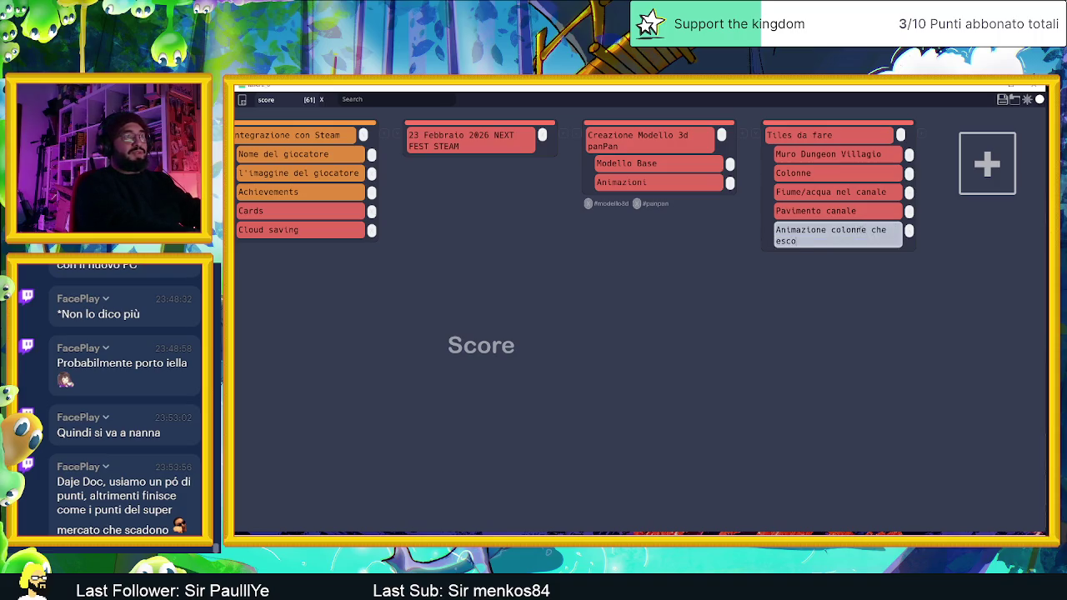
text( dal terreno)
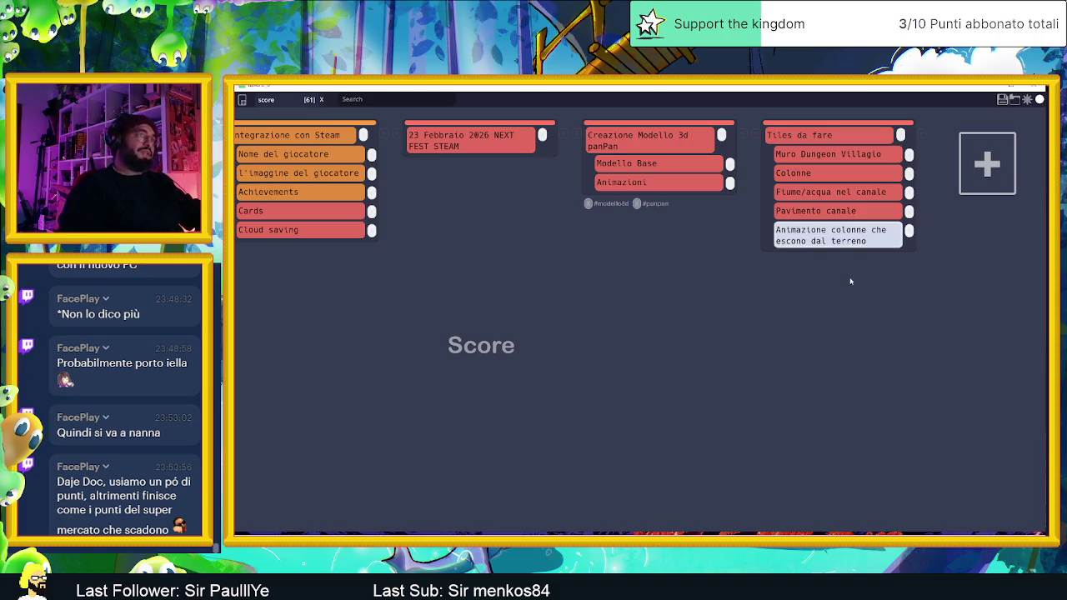
click(850, 281)
- Add the subtask 'Tile che escono dall'acqua per passarci su' below it
click(917, 137)
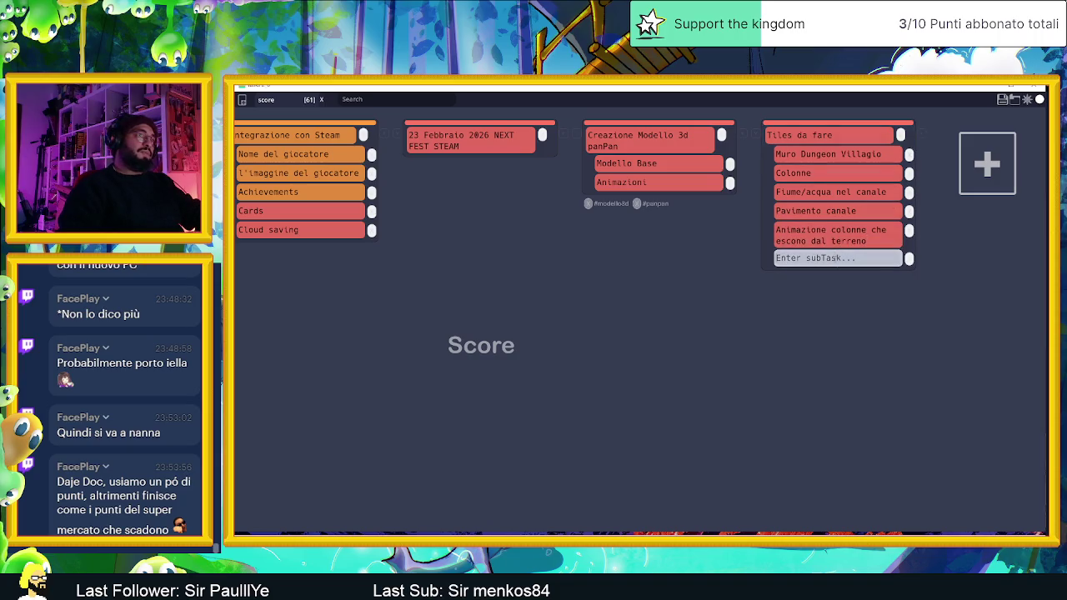
triple_click(872, 241)
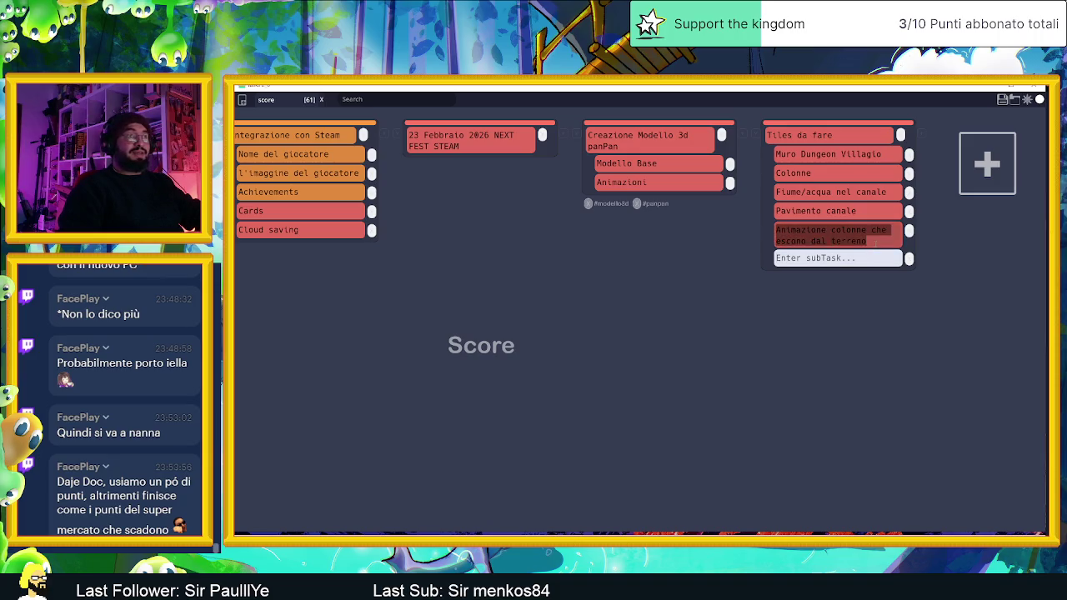
click(857, 258)
text(Tile che escono dall'ac)
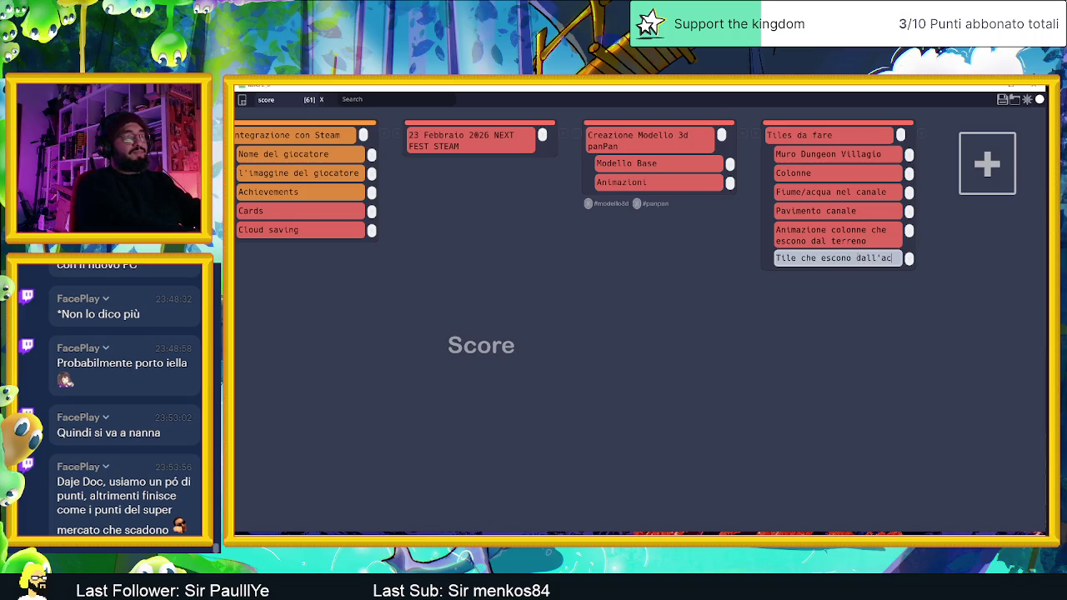
text(qua per passarci )
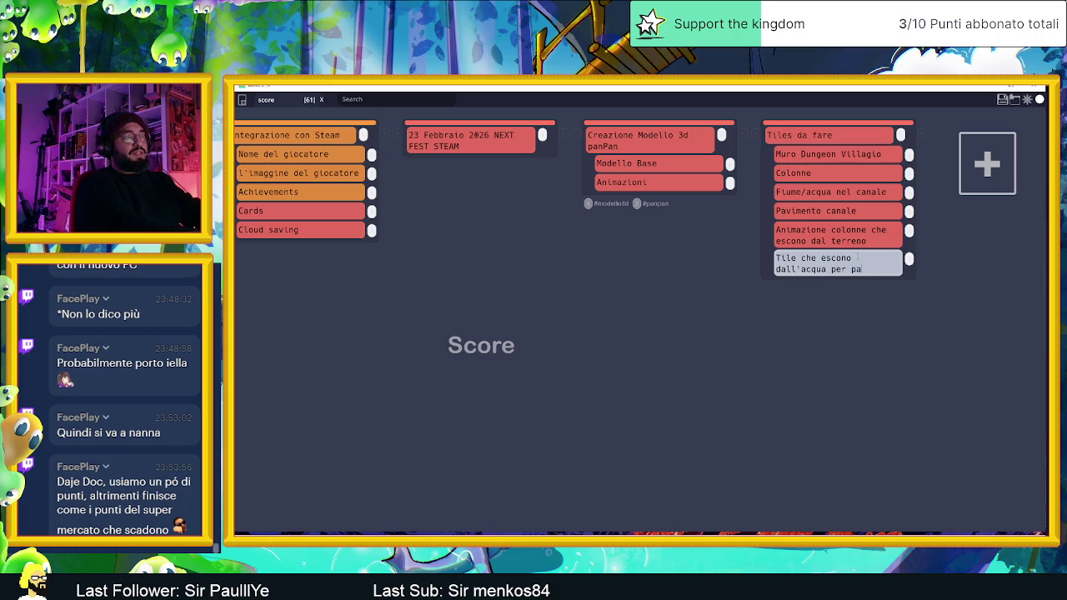
text(su)
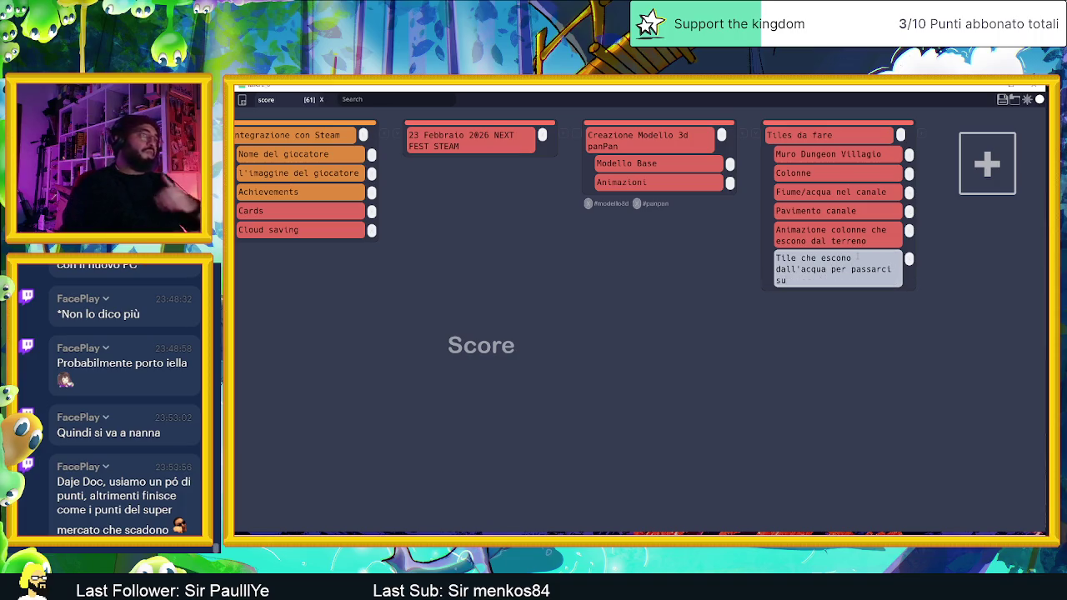
key(Return)
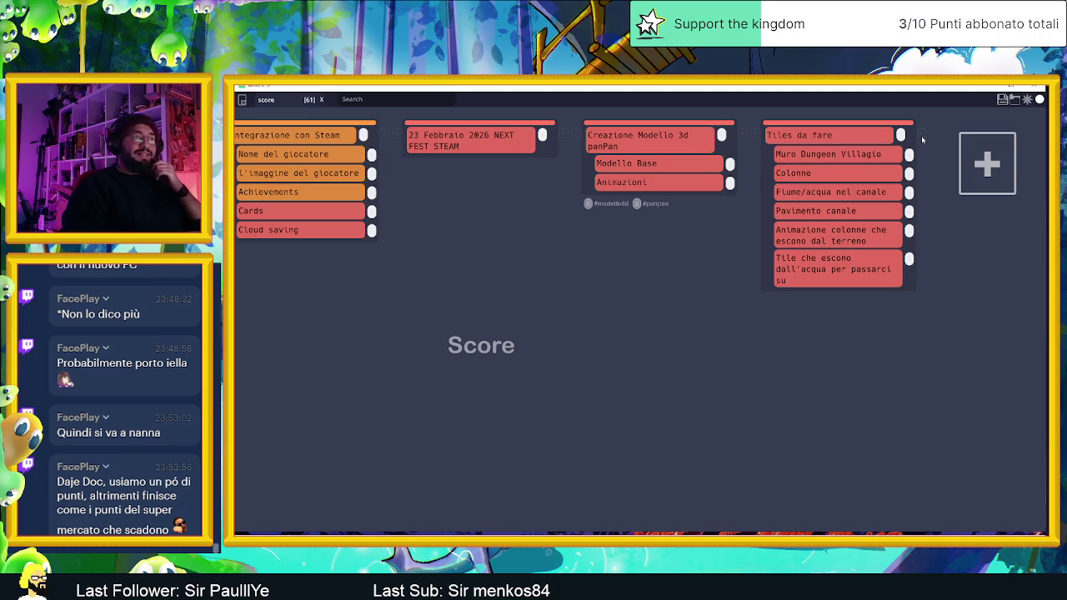
- Save the board over Slide Dungeon.tasks twice, confirming the overwrite each time, then minimize it
click(1003, 100)
click(337, 296)
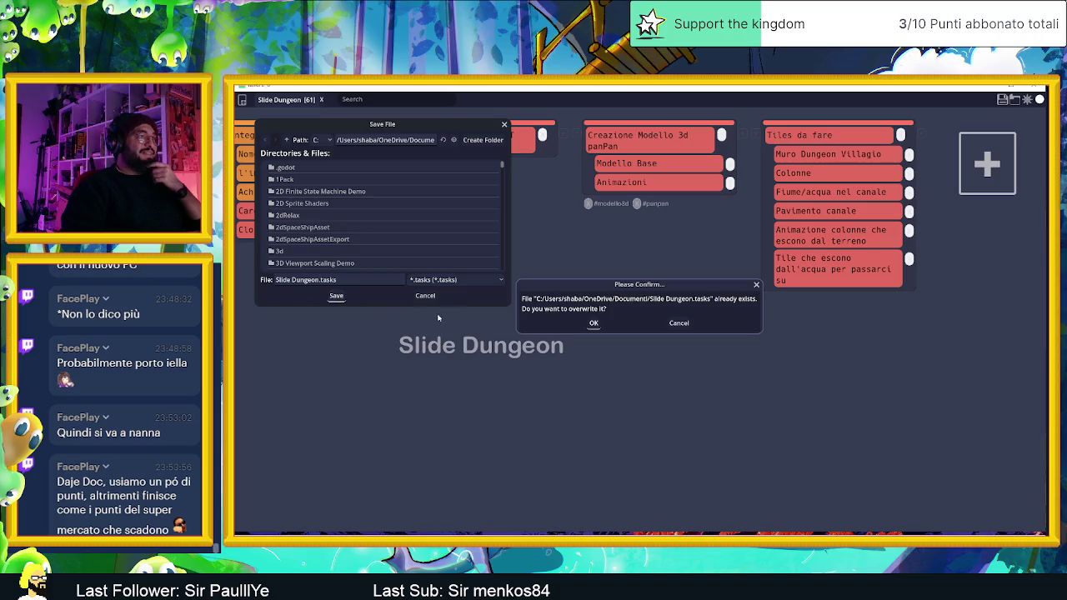
click(594, 323)
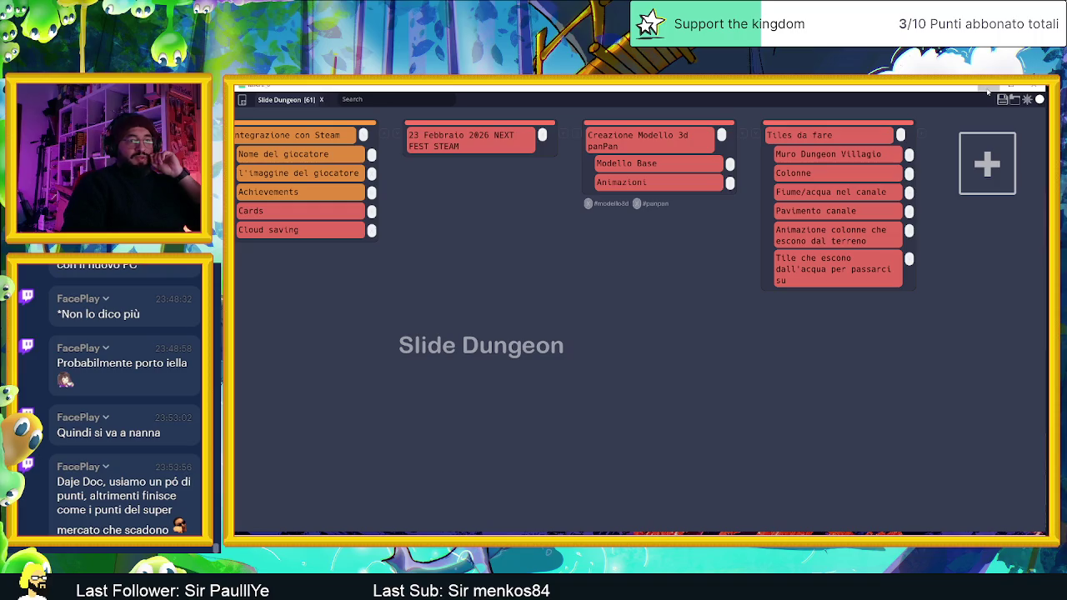
click(1002, 99)
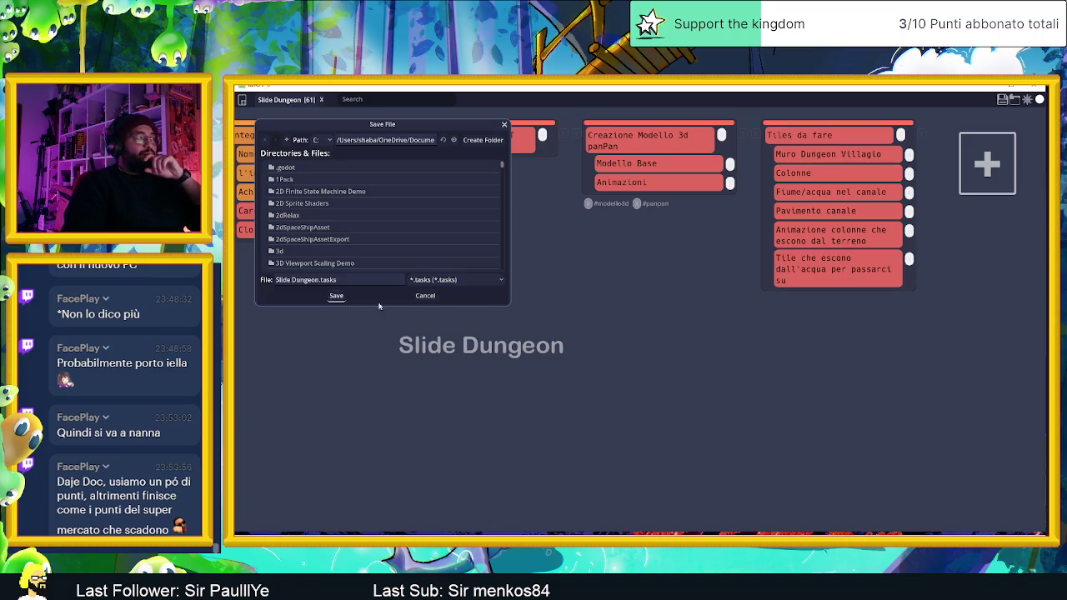
click(337, 296)
click(598, 326)
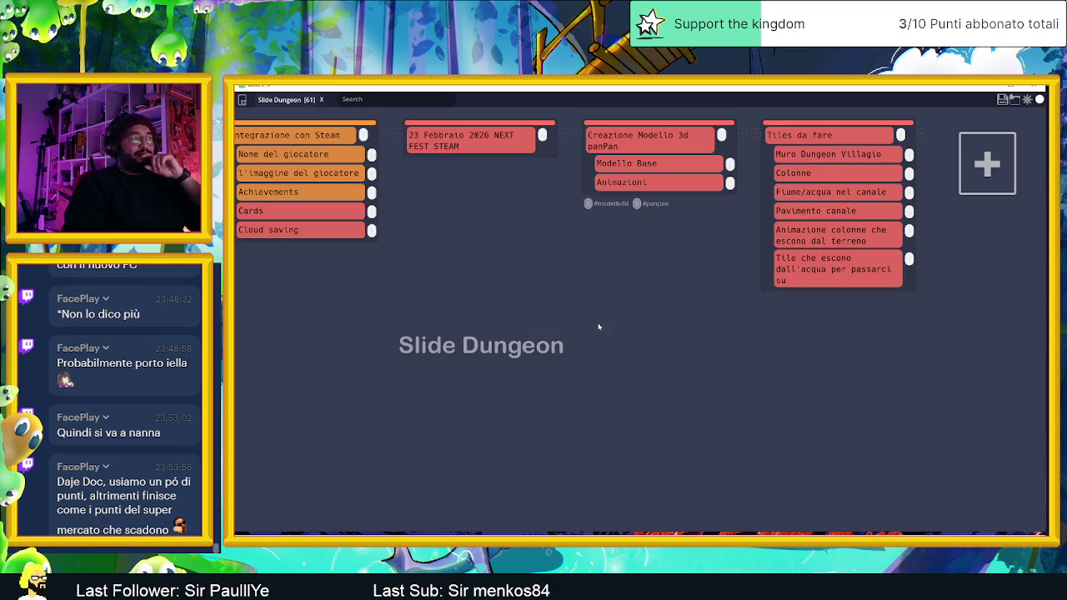
click(1011, 86)
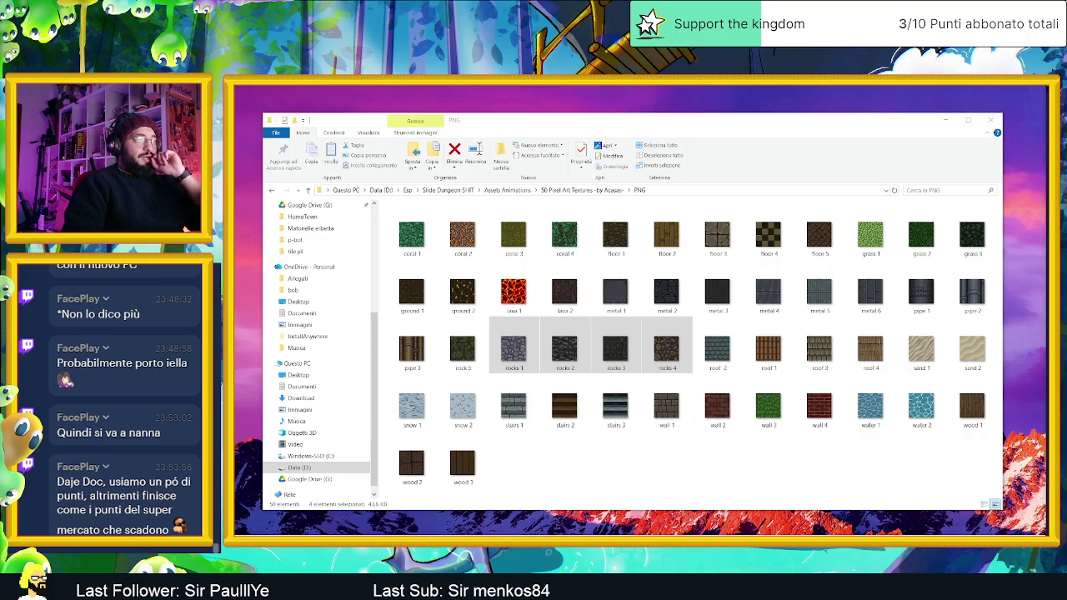
- Add the subtasks 'Pietre e ciottoli' and 'Piettre sotto il dungeon' under Tiles da fare
key(alt+Tab)
click(901, 135)
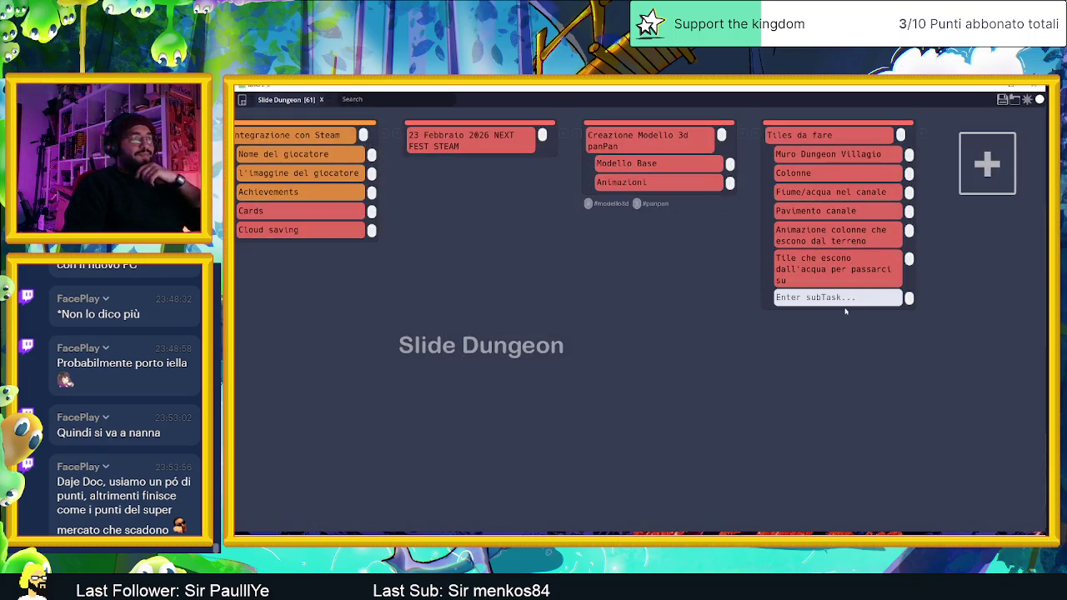
text(Pietre e ciottoli)
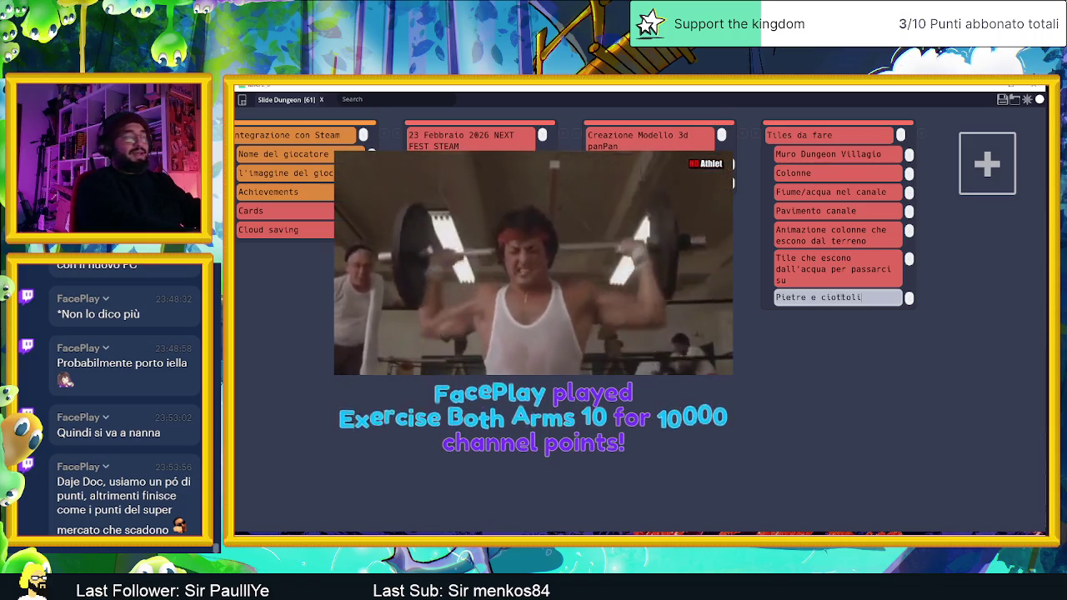
key(Return)
text(Piettre sotto il dungeon)
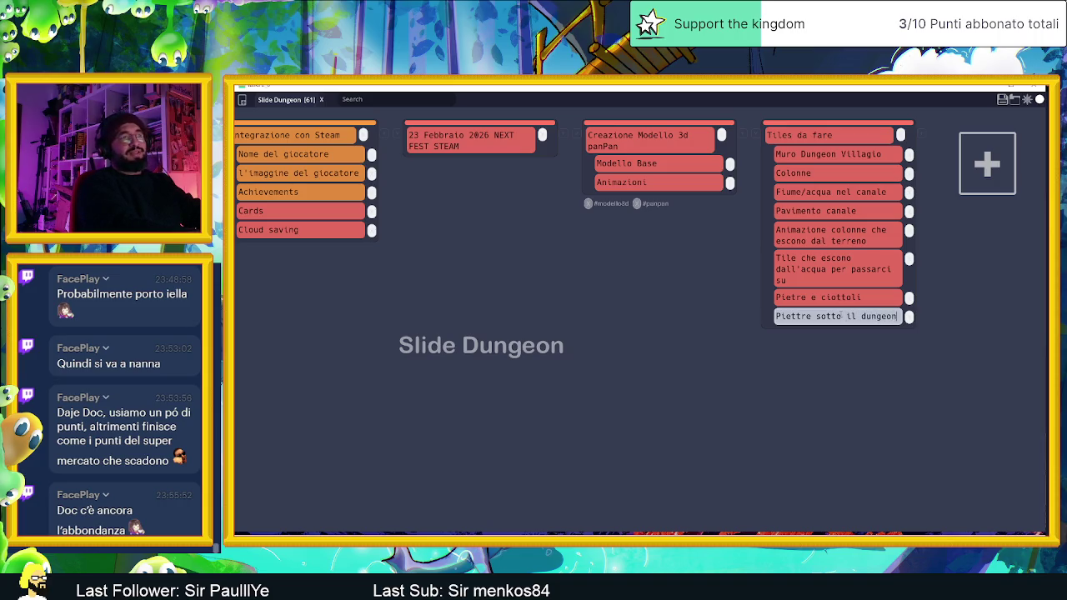
key(Return)
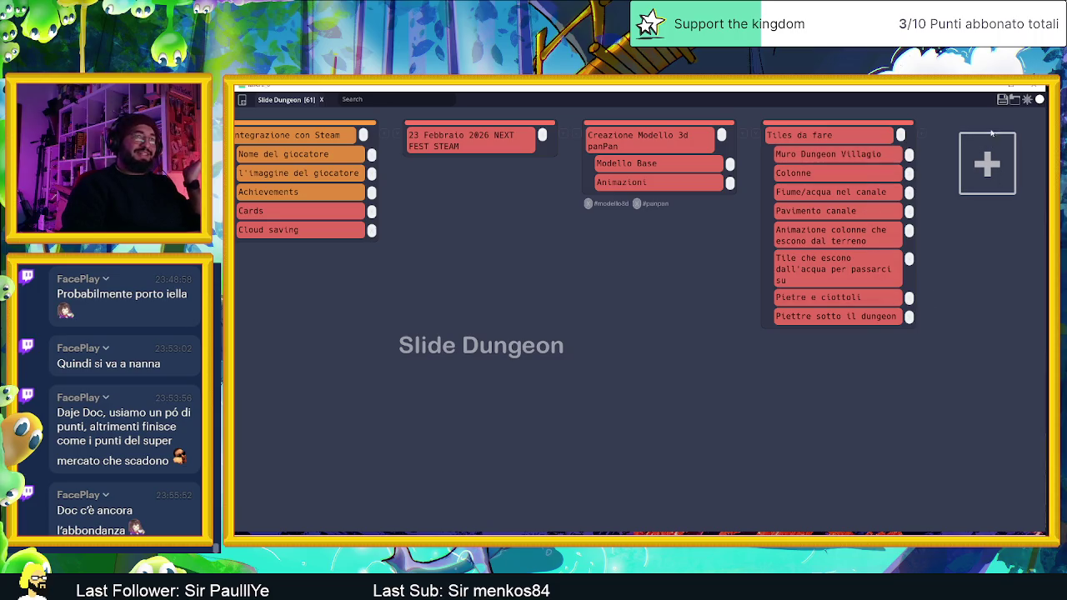
- Save the board over Slide Dungeon.tasks, confirming the overwrite
click(1003, 100)
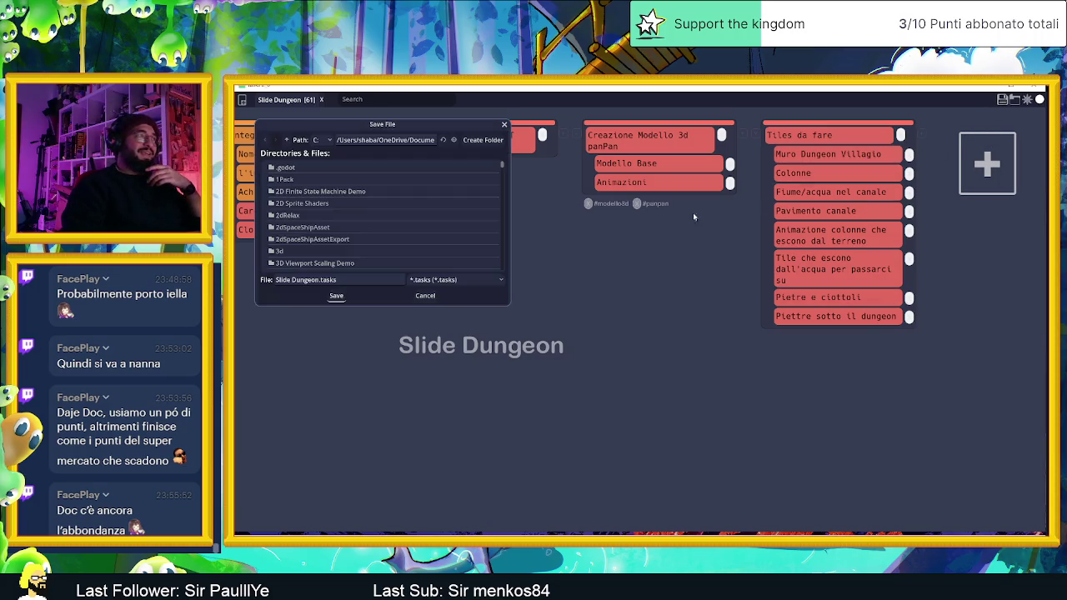
click(338, 297)
click(593, 324)
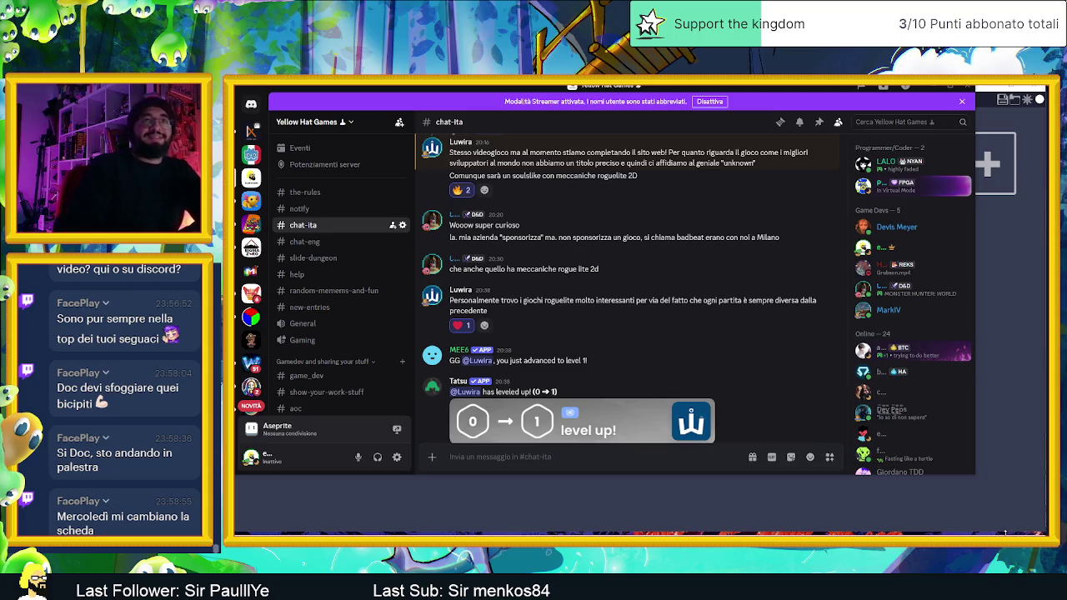
- Browse the Yellow Hat Games #chat-eng and #chat-ita channels in Discord
scroll(700, 392, down, 2)
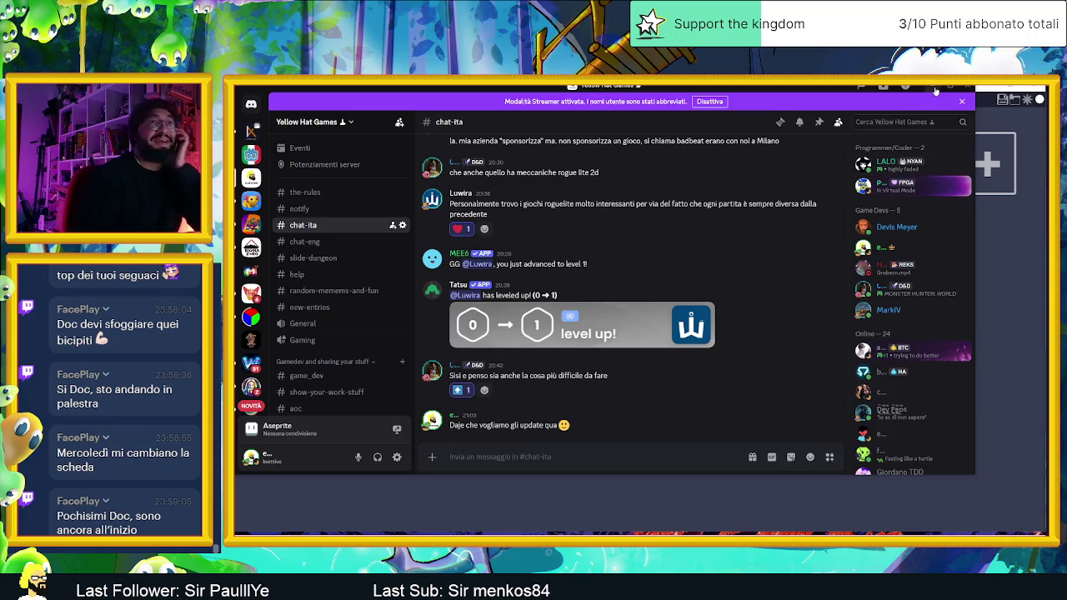
click(933, 90)
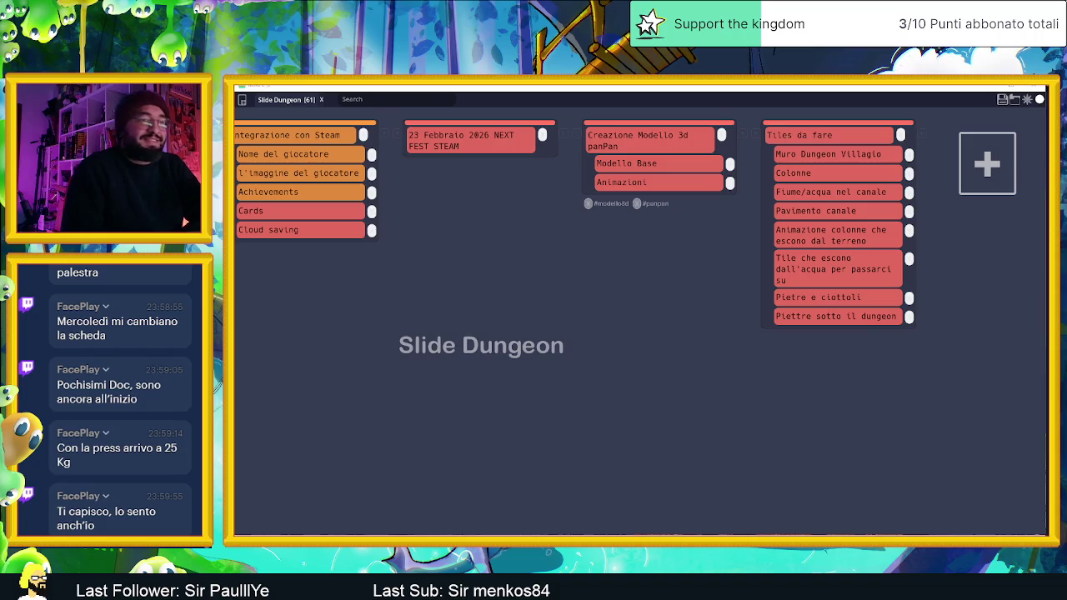
key(alt+Tab)
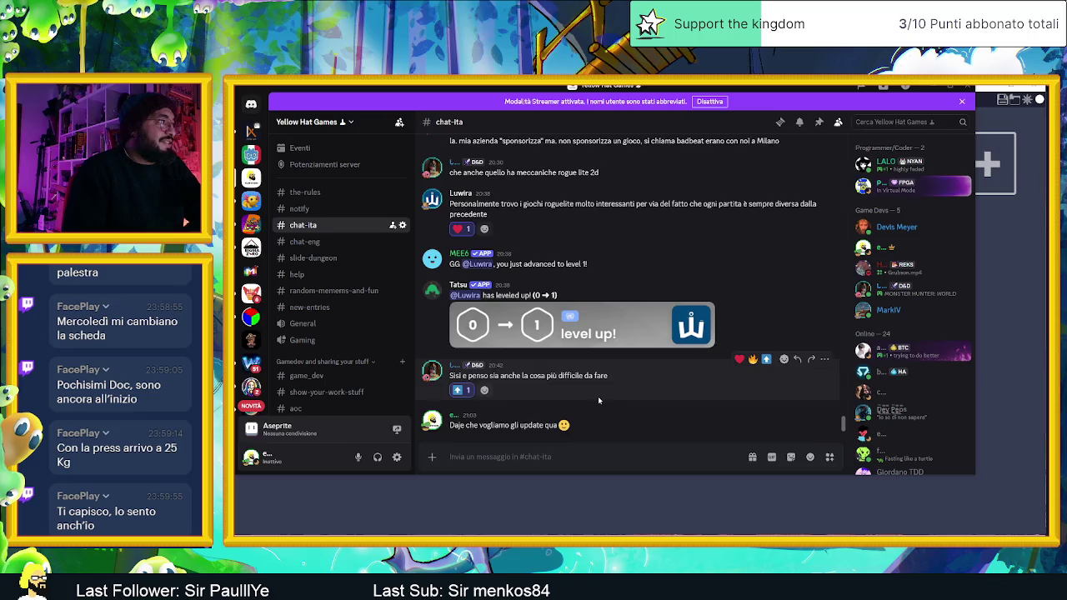
scroll(598, 396, up, 2)
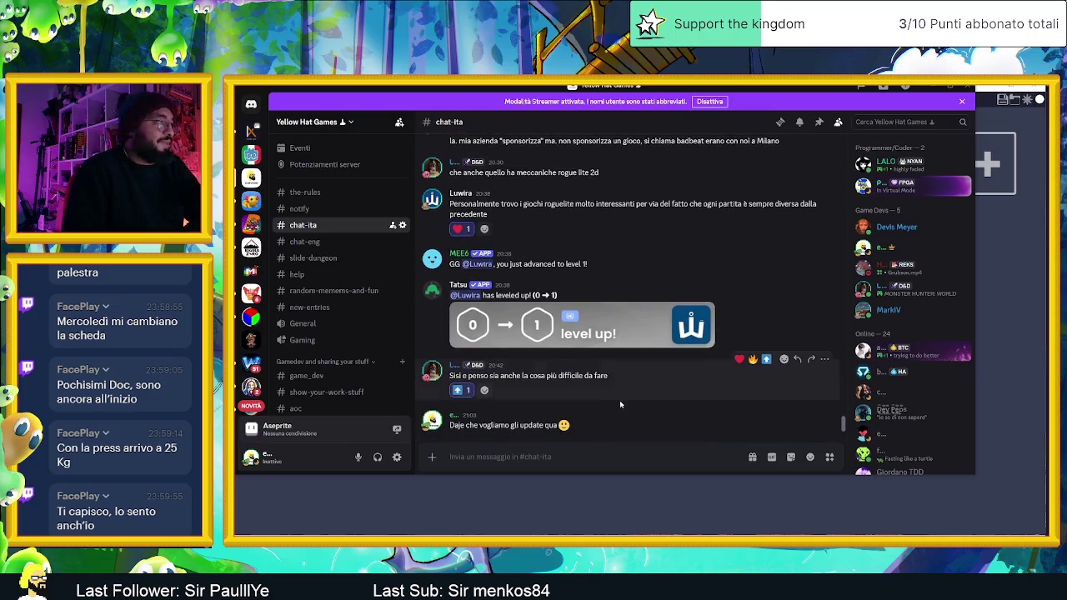
click(352, 242)
scroll(358, 279, down, 3)
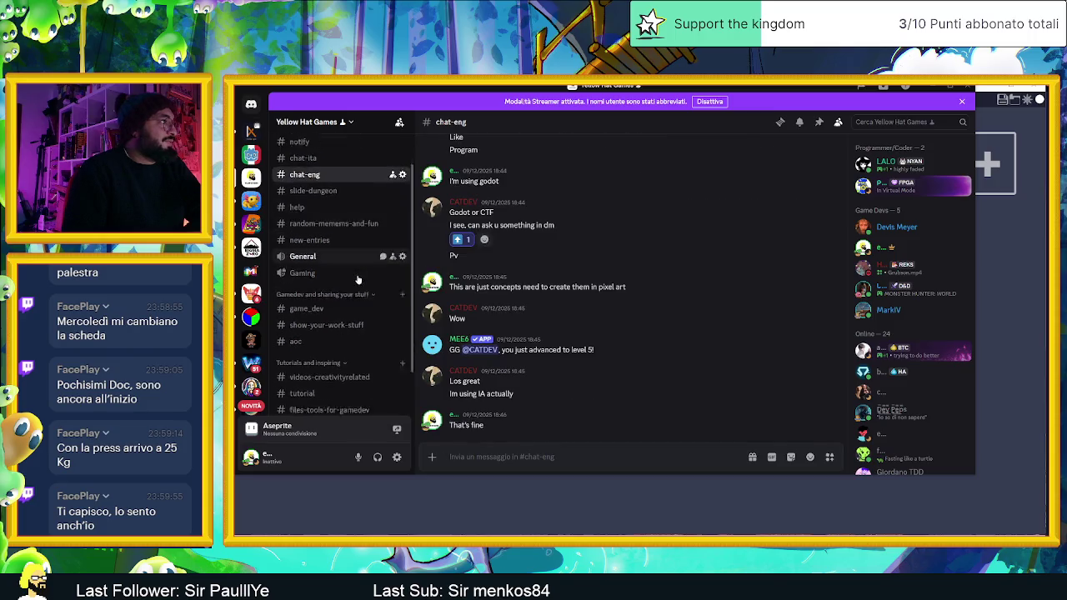
scroll(358, 279, up, 3)
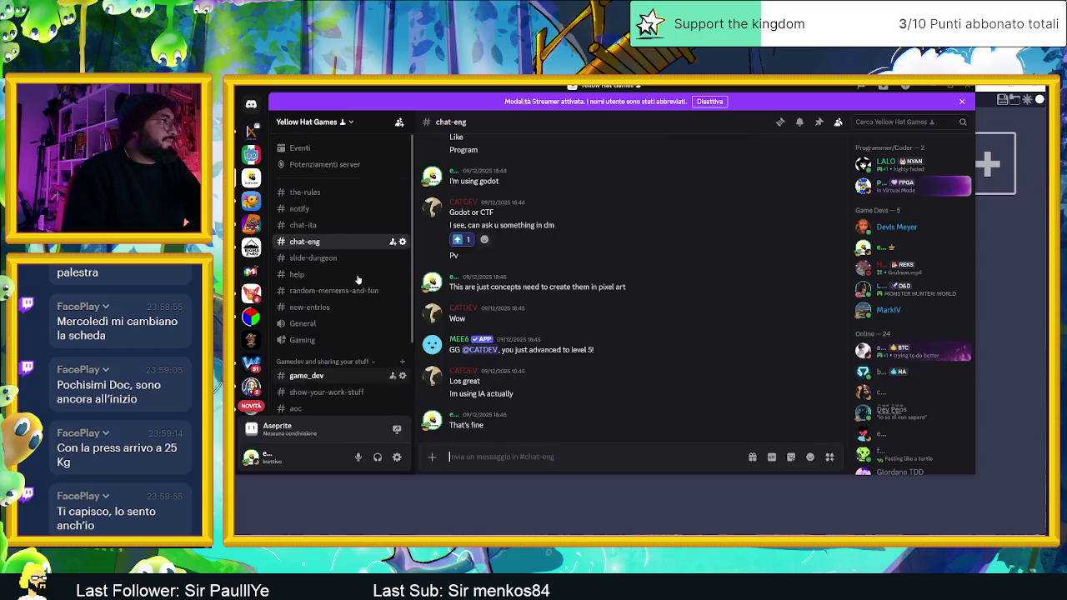
click(315, 226)
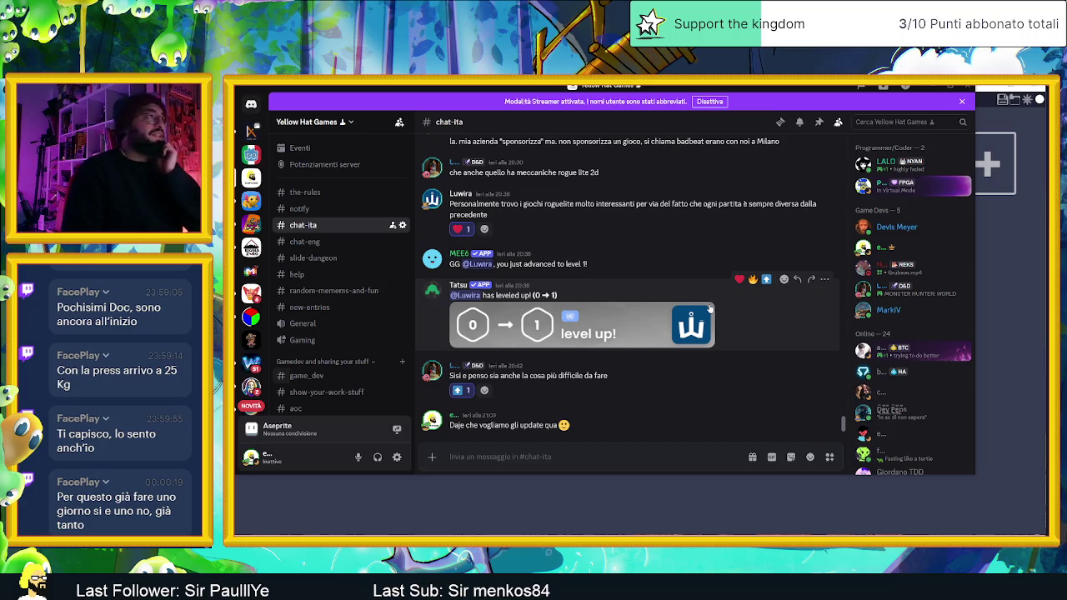
- Dismiss the Streamer Mode notice and open the #game_dev channel
click(961, 104)
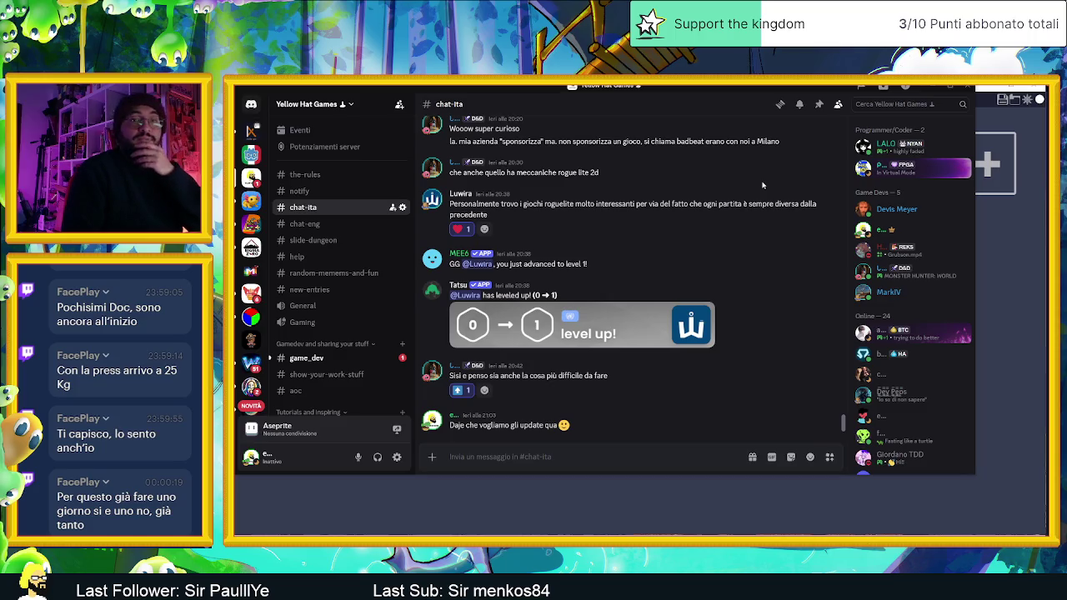
mouse_move(759, 197)
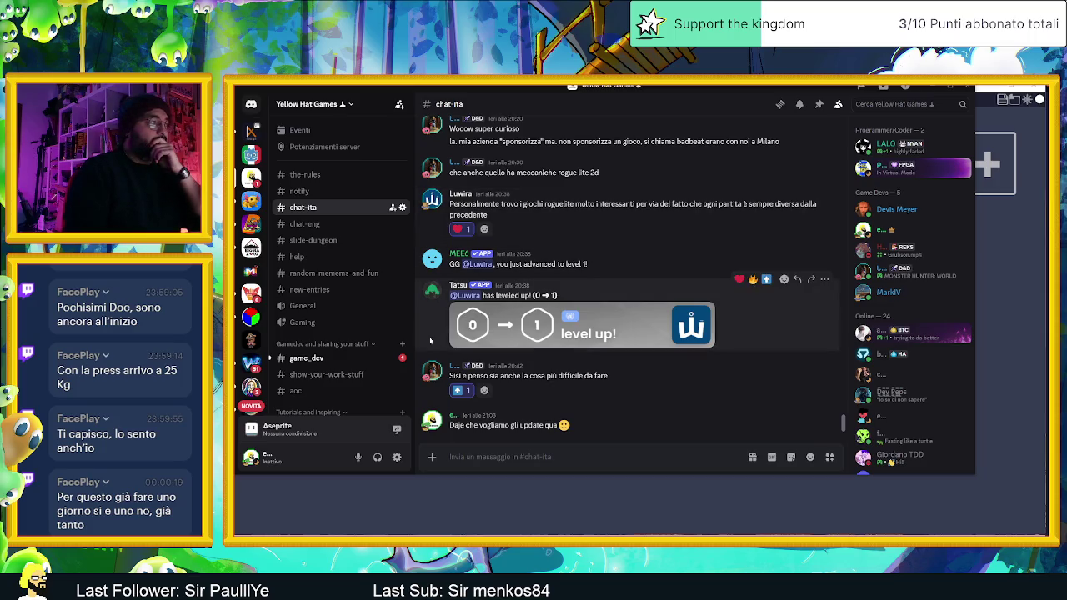
click(351, 358)
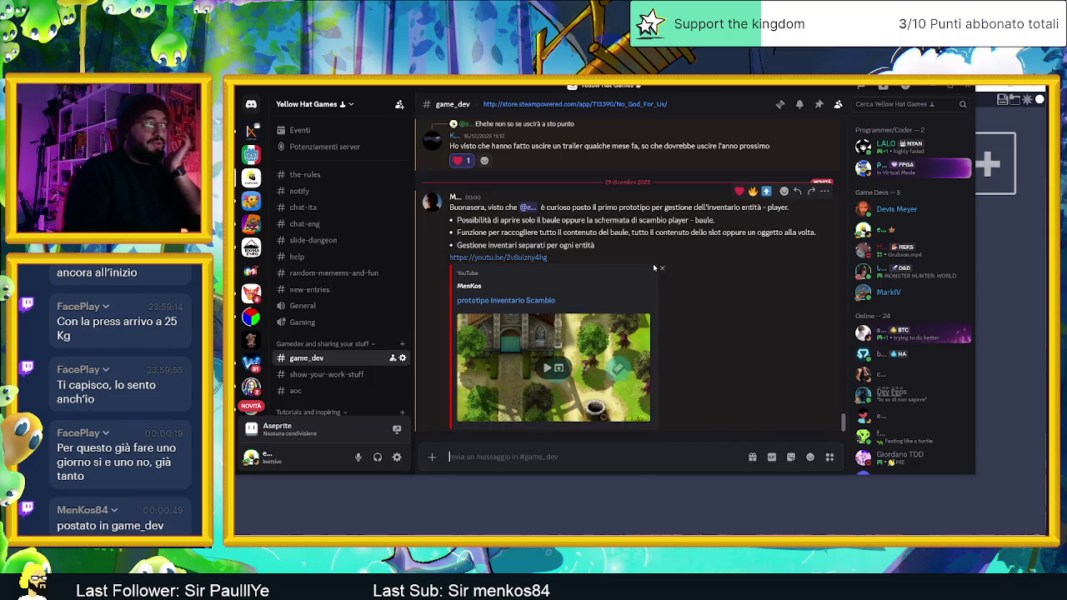
- Follow the #game_dev YouTube link to 'prototipo inventario Scambio', accepting 'Visita il sito'
click(531, 302)
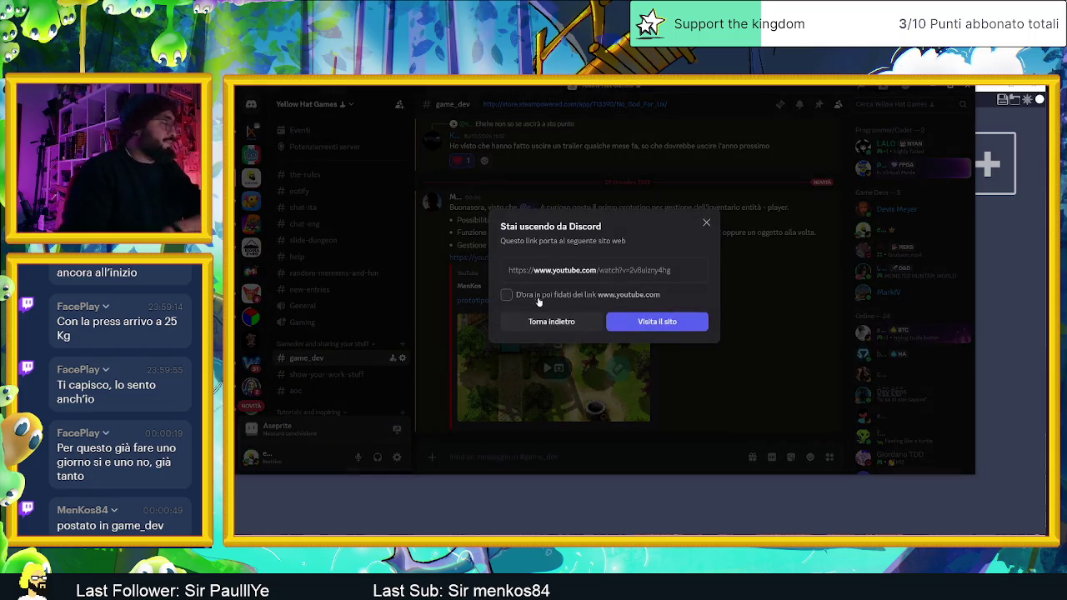
click(675, 321)
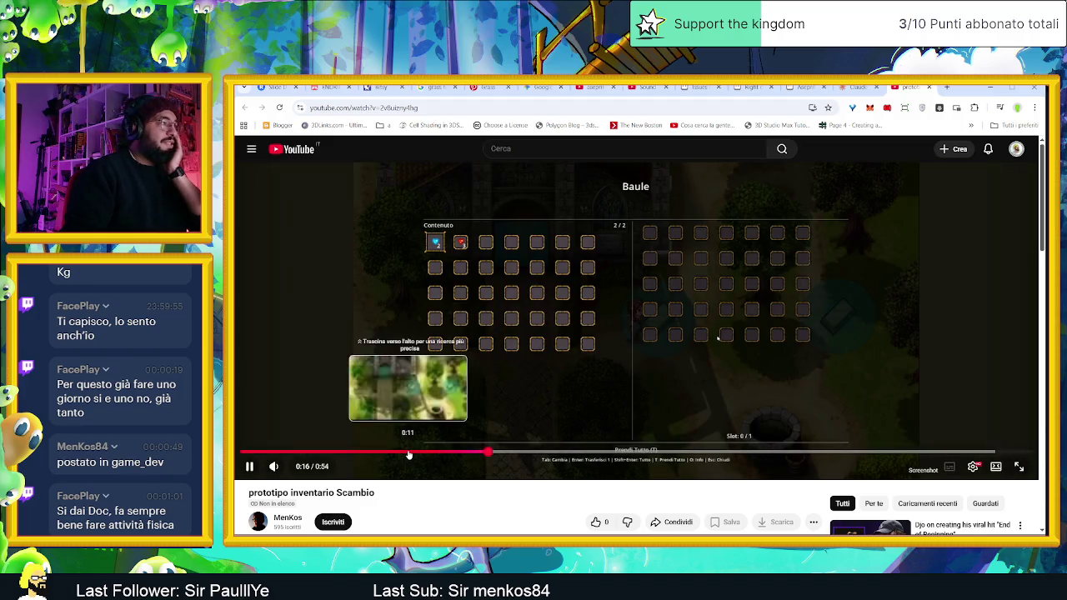
- Pause the prototype video at 0:15, like it, then resume and pause at 0:43
click(407, 452)
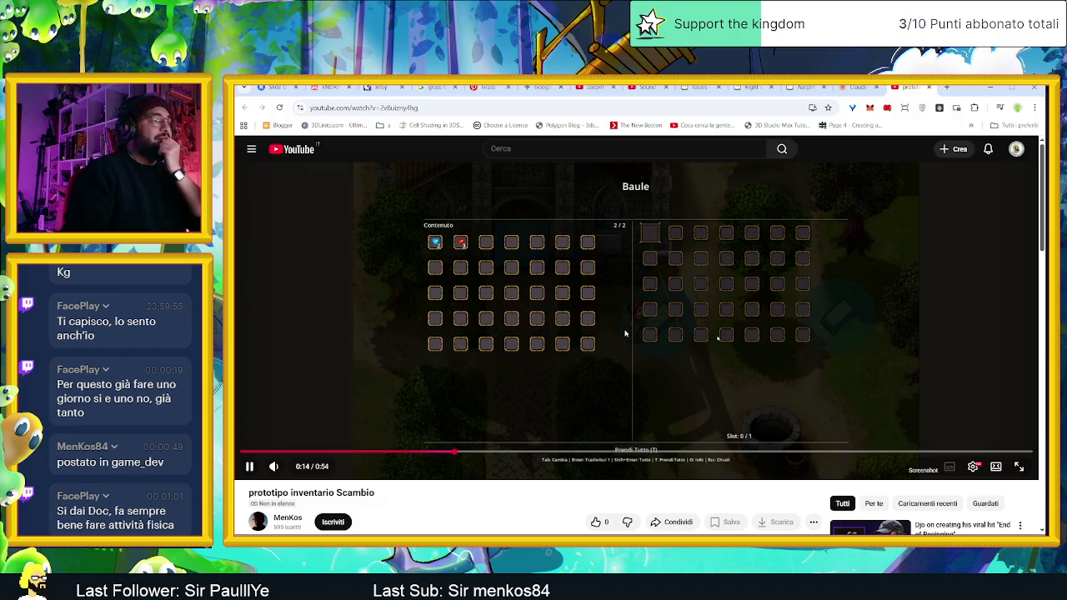
click(713, 369)
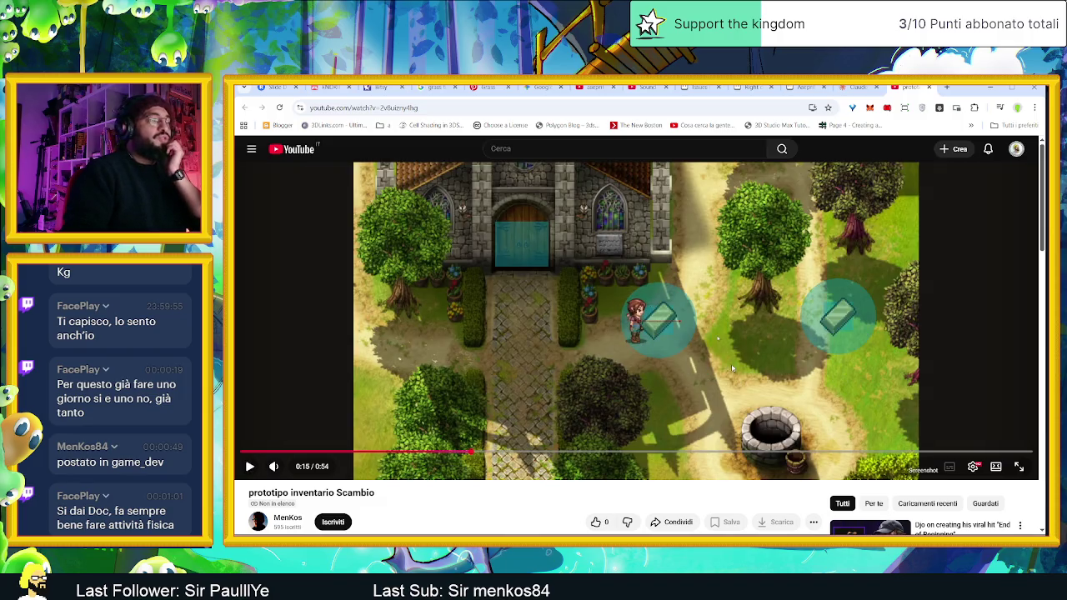
click(595, 522)
click(709, 348)
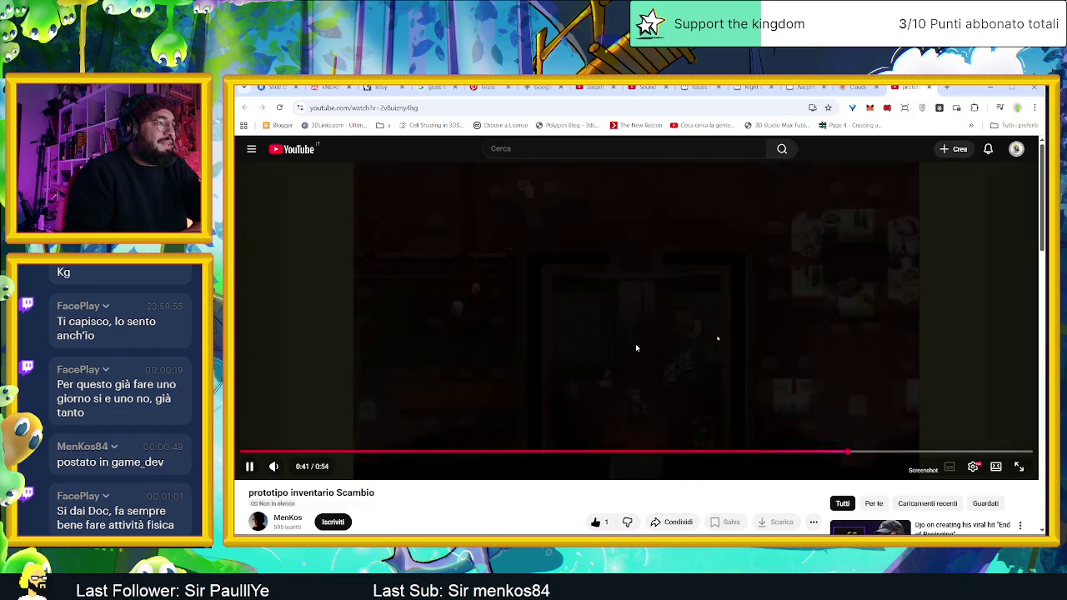
click(736, 381)
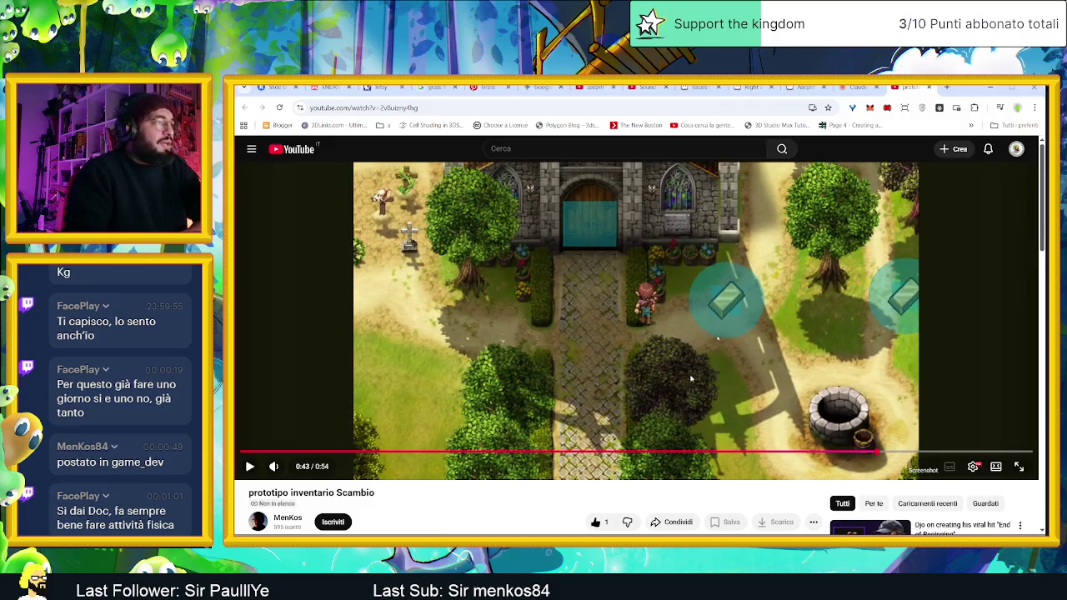
- Expand the prototype video's description with '...altro'
scroll(692, 380, down, 1)
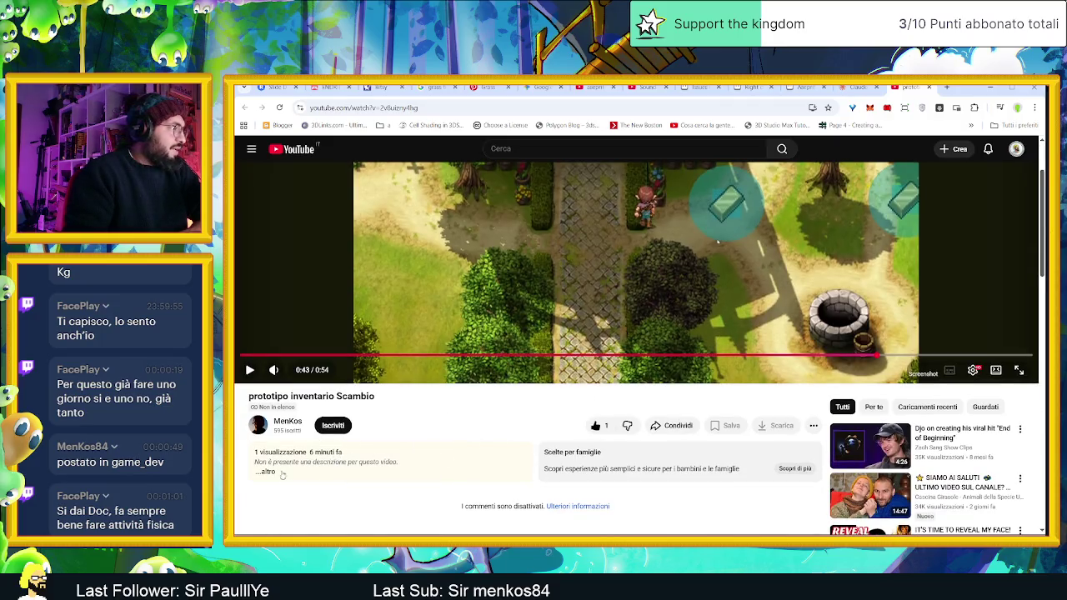
click(378, 450)
scroll(470, 440, down, 1)
scroll(469, 441, up, 3)
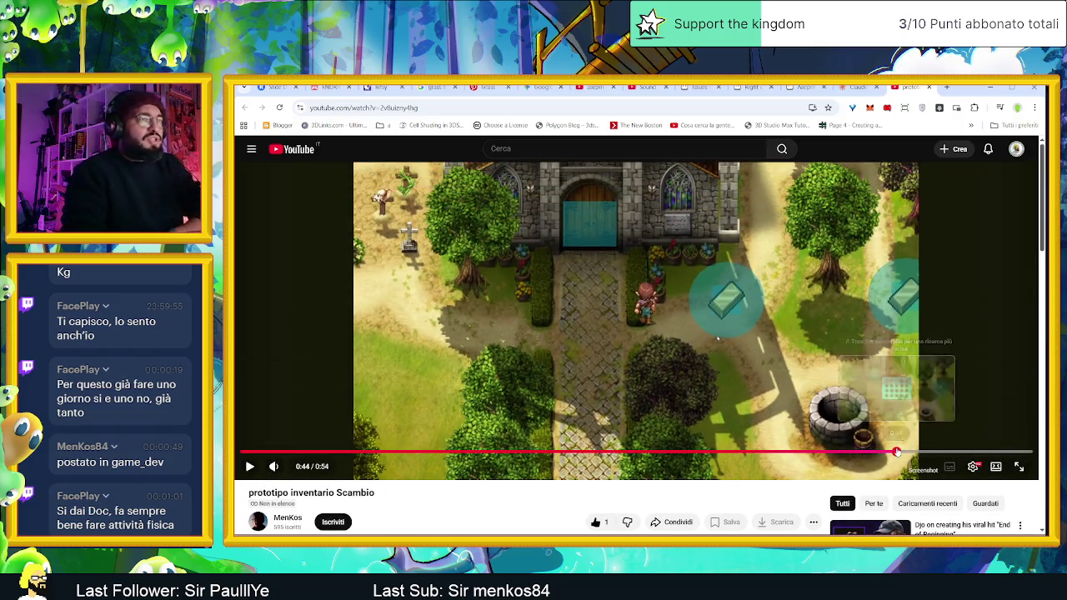
- Jump ahead to the inventory screen around 0:45, pausing at 0:48 before resuming
click(900, 452)
key(space)
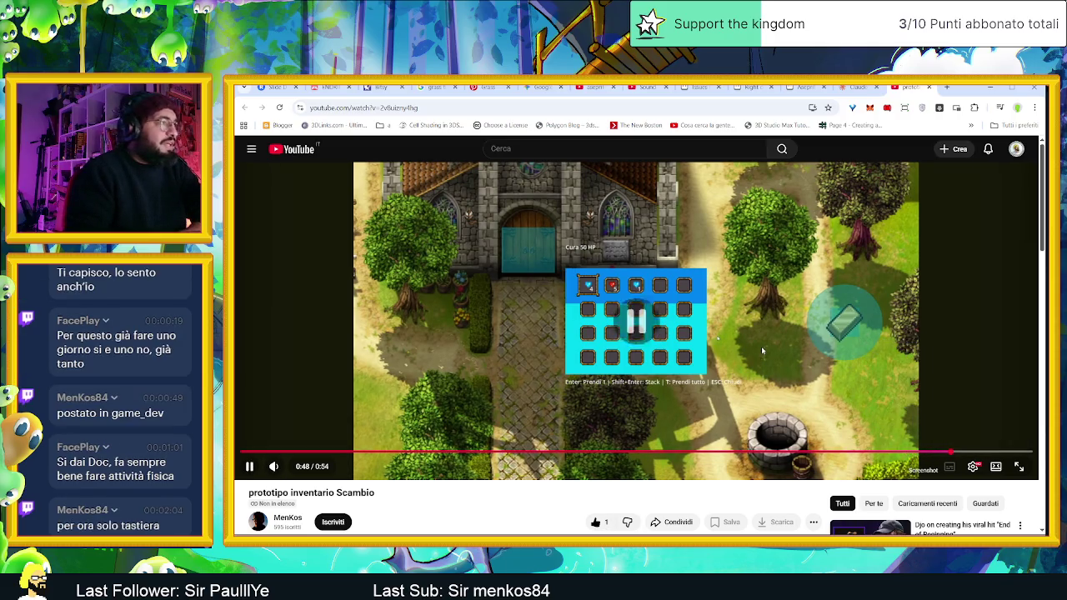
click(713, 373)
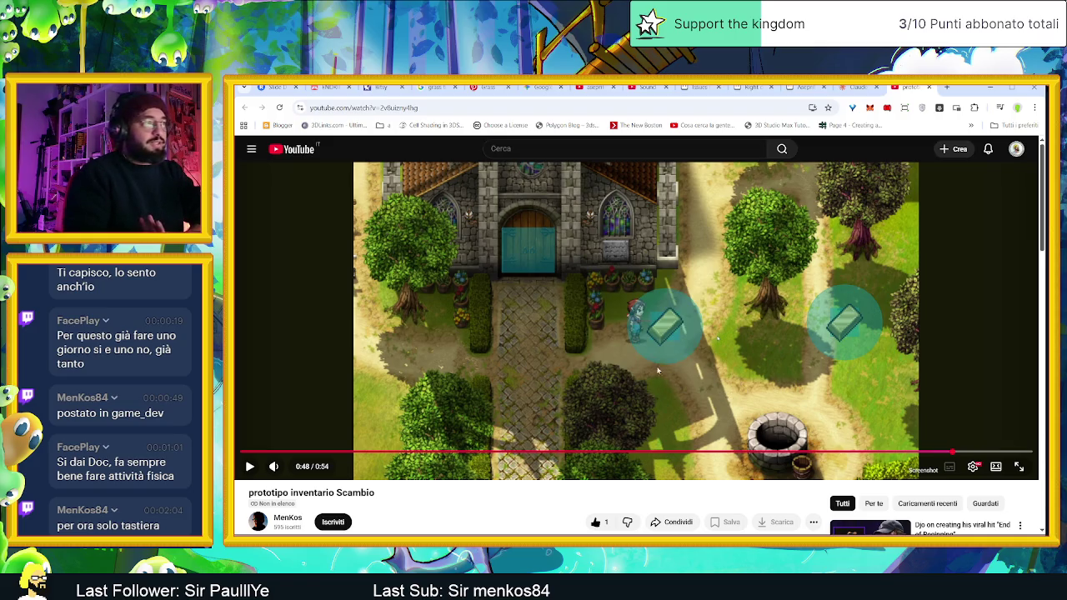
click(623, 367)
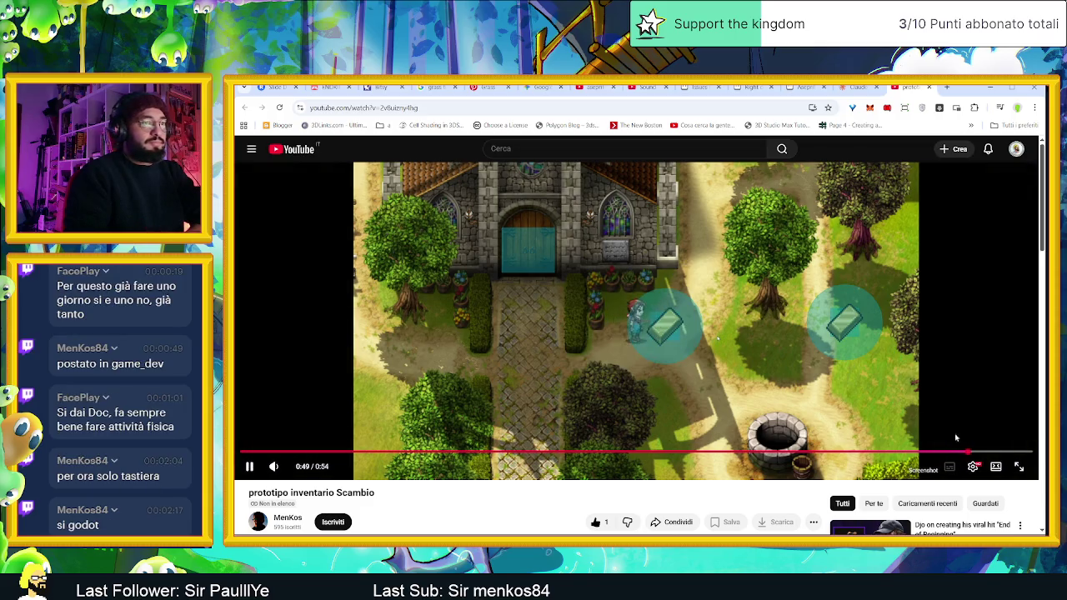
- Rewind to the game scene around 0:20, pause at 0:21 and 0:23, then resume
drag(977, 451, 633, 451)
click(594, 451)
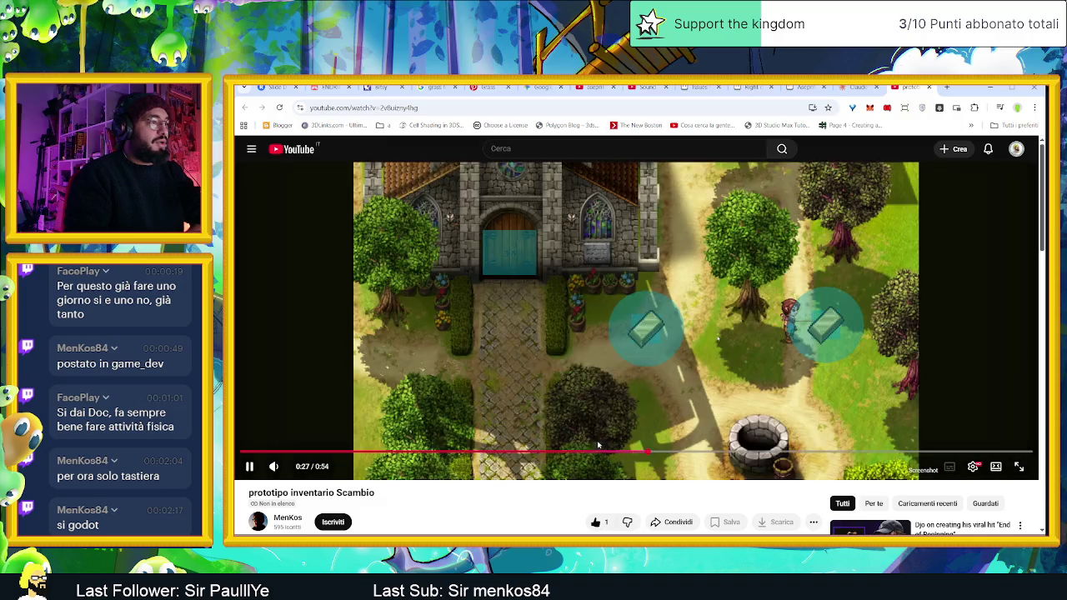
click(550, 452)
click(621, 352)
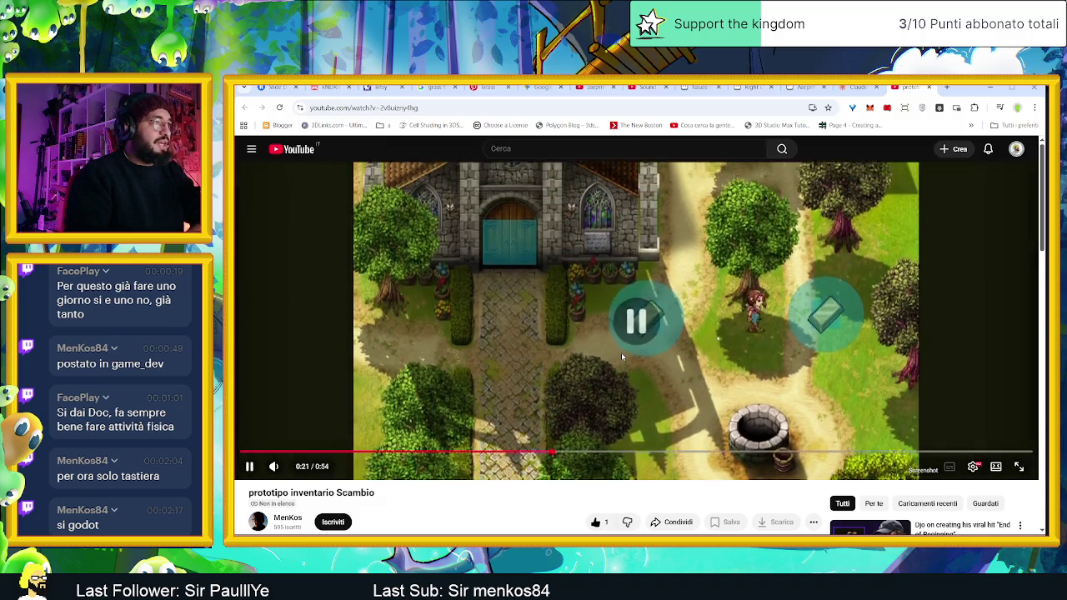
click(654, 357)
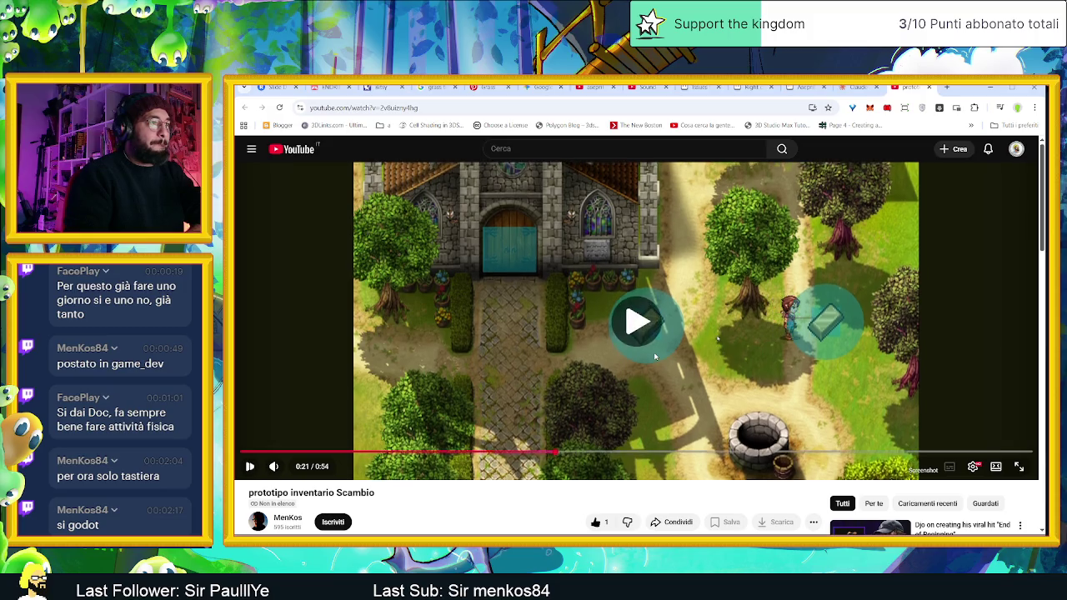
click(738, 338)
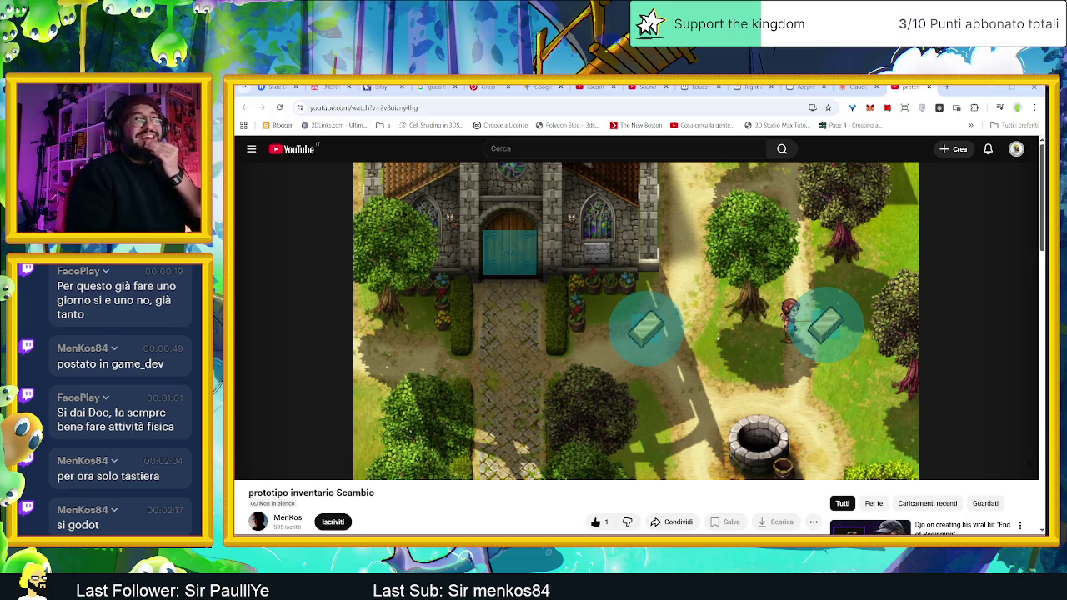
mouse_move(599, 287)
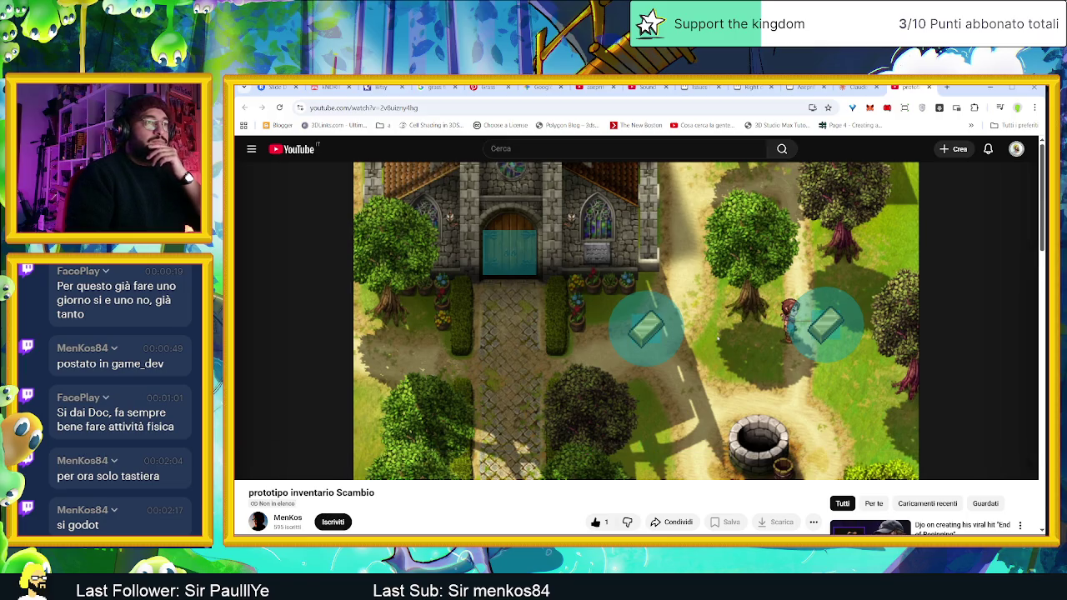
mouse_move(756, 401)
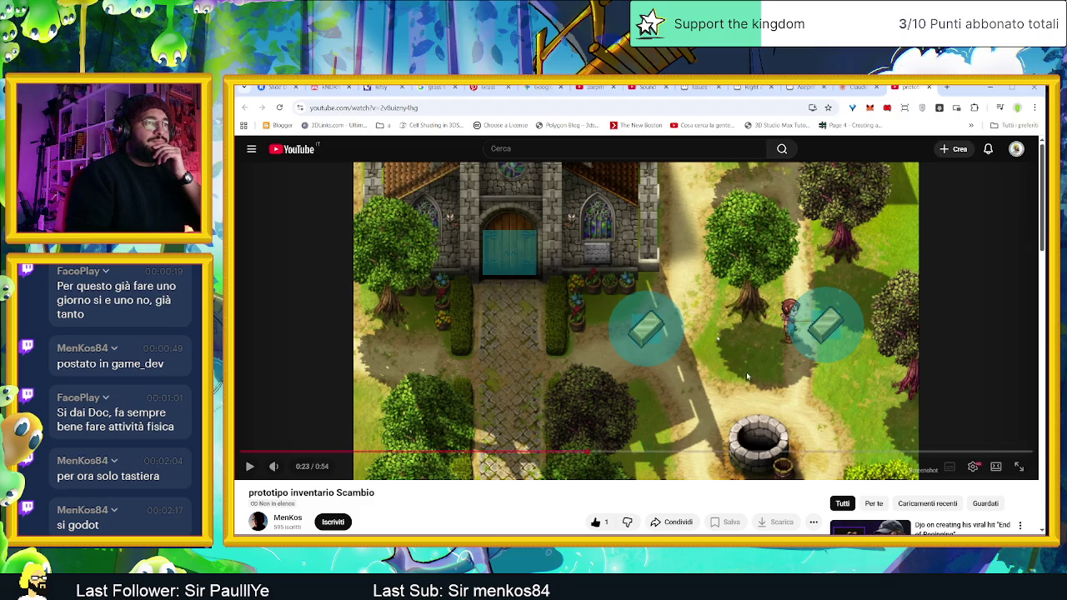
click(755, 394)
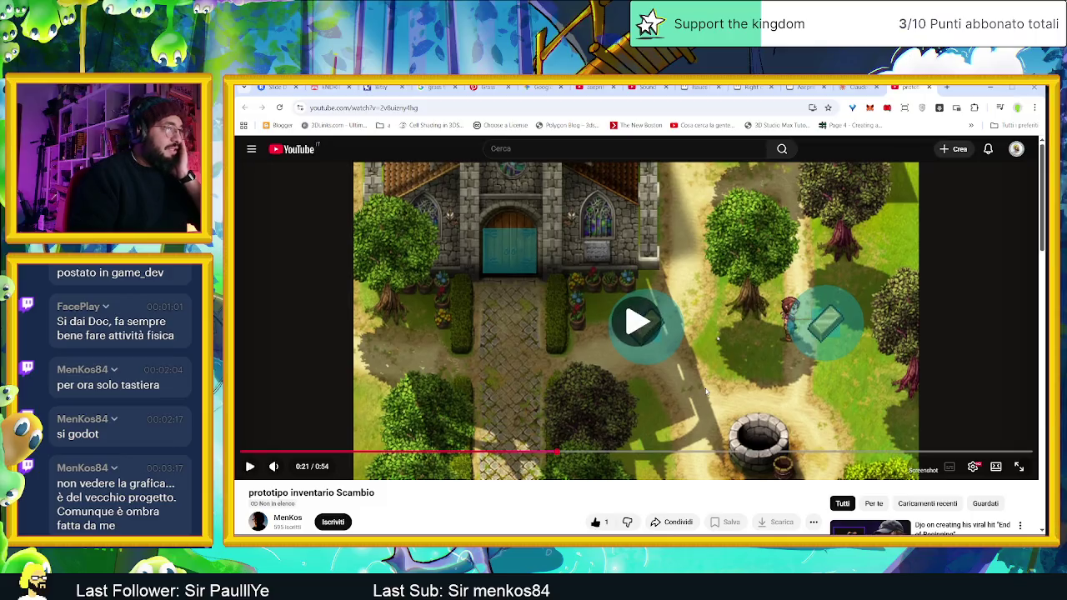
- Seek to 0:28, then to the chest screen at 0:32 and 0:35, and resume
click(656, 454)
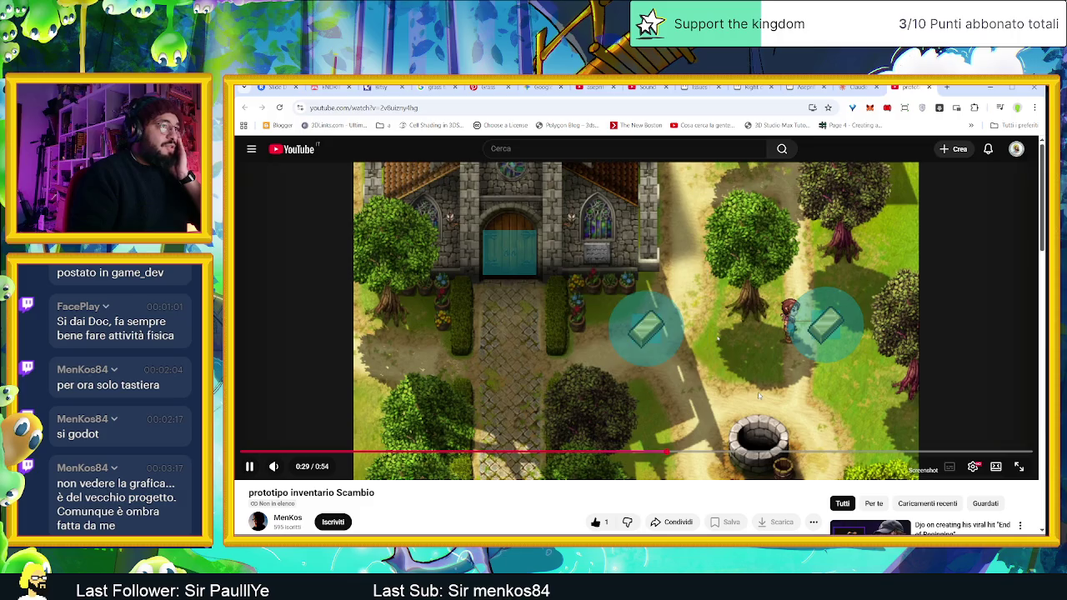
click(758, 393)
click(718, 452)
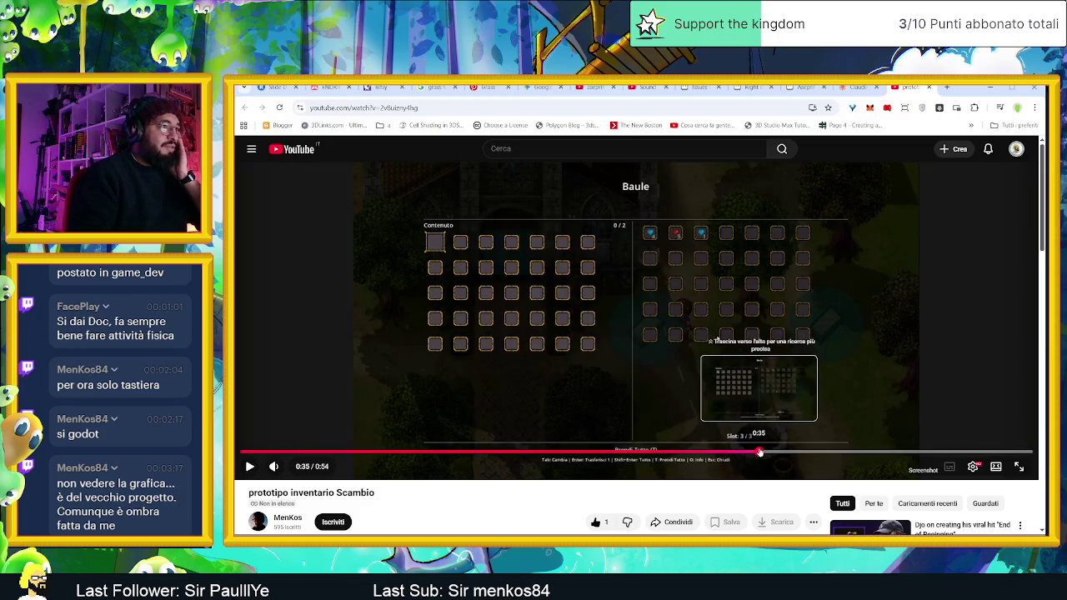
click(764, 452)
click(849, 392)
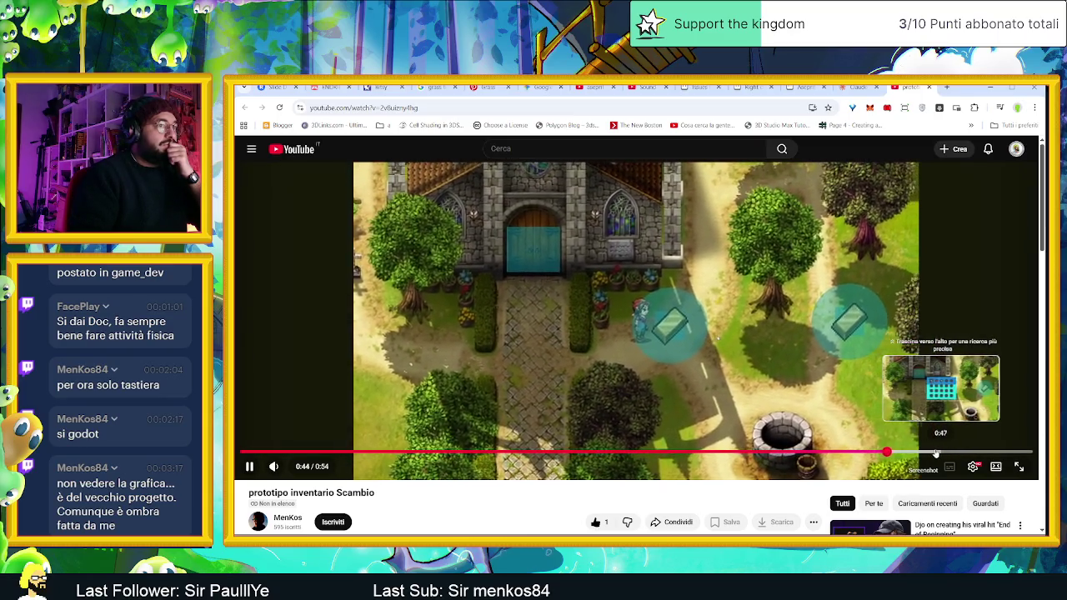
- Rewind to the church scene at 0:41, play on, then seek back near the start and pause
click(861, 452)
drag(861, 453, 837, 451)
click(850, 374)
click(828, 369)
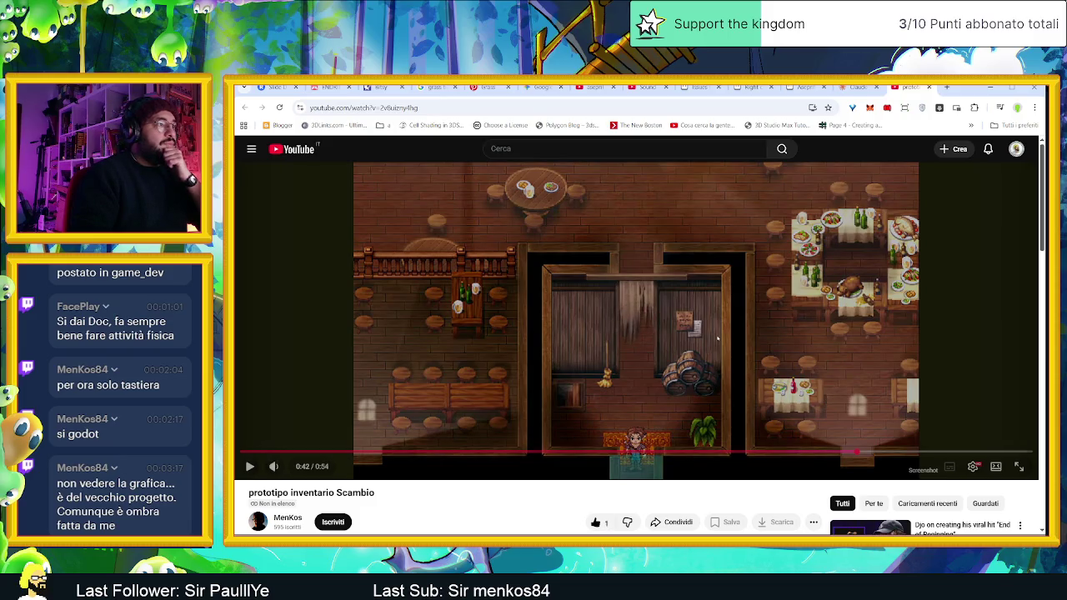
click(824, 403)
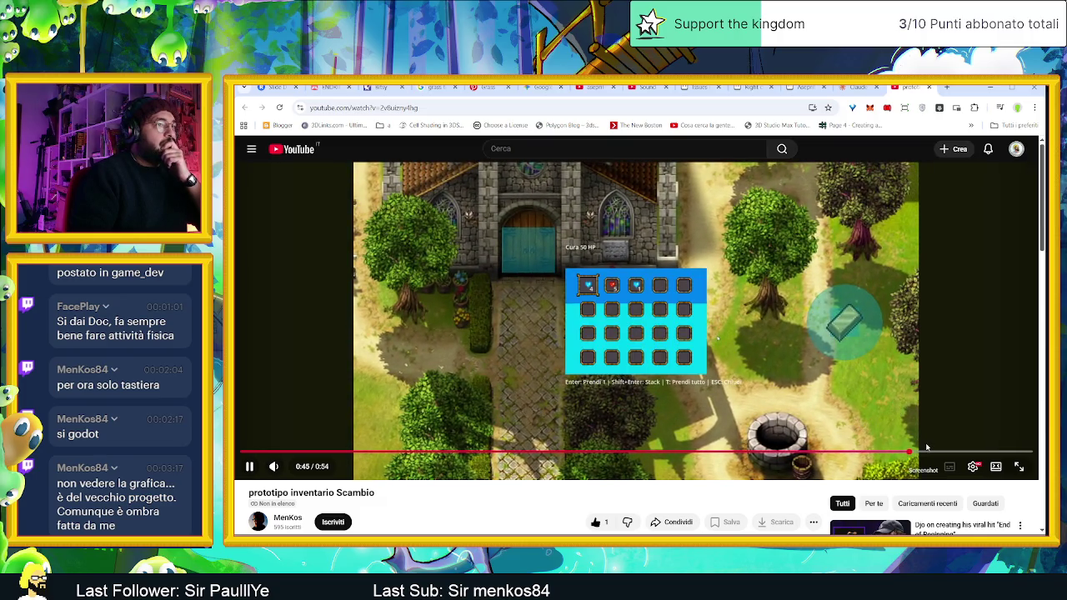
mouse_move(940, 453)
mouse_down()
mouse_move(1008, 453)
mouse_move(373, 453)
mouse_up()
click(679, 358)
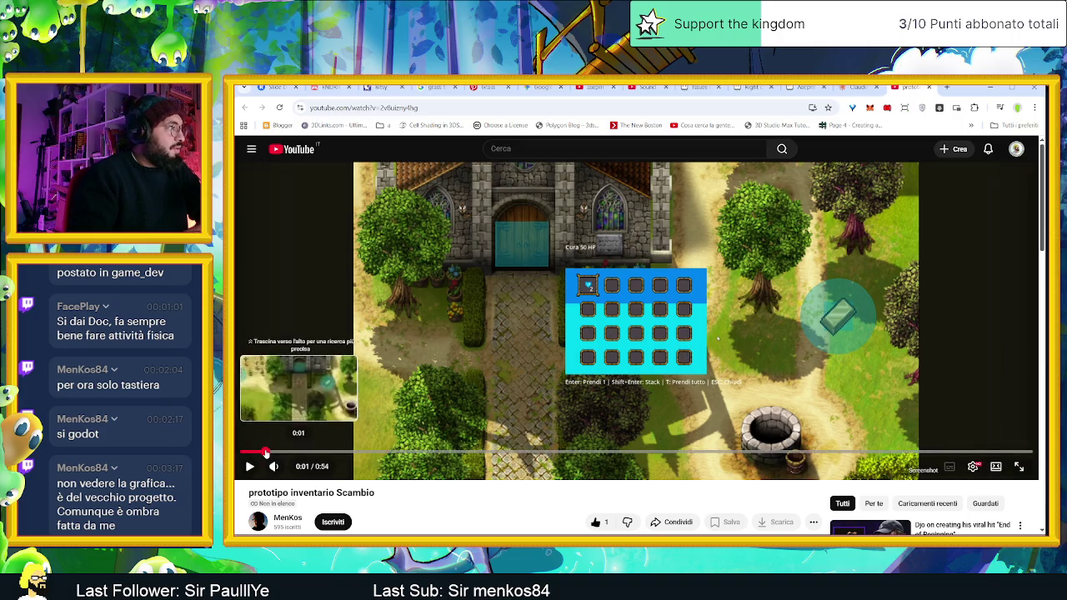
- Scrub the video from the start forward to the Baule chest screen
click(265, 453)
mouse_move(265, 453)
mouse_down()
mouse_move(642, 466)
mouse_move(664, 458)
mouse_up()
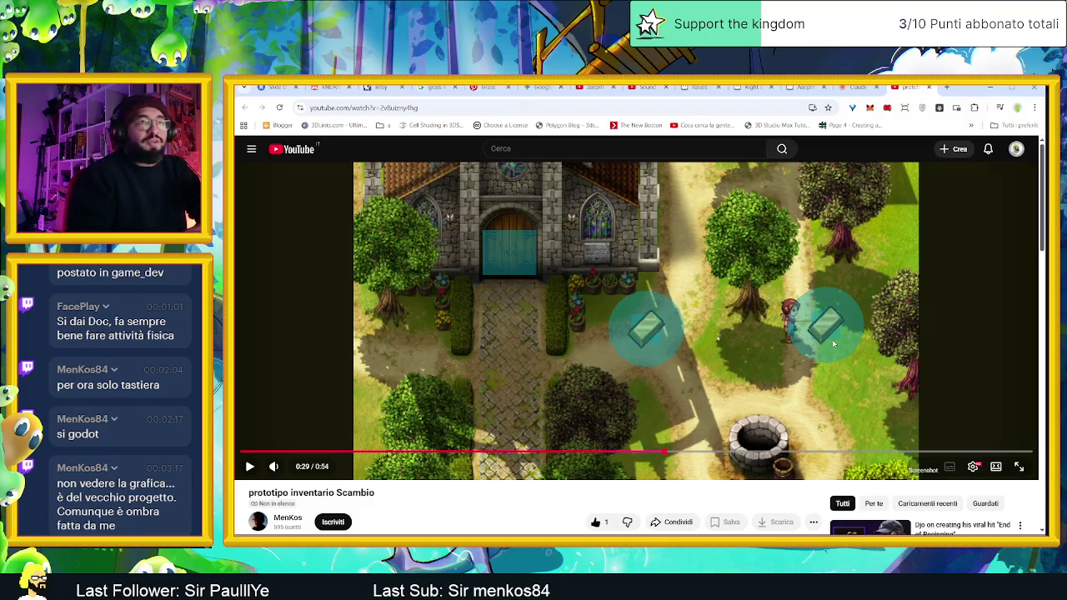
mouse_move(709, 455)
mouse_down()
mouse_move(783, 455)
mouse_move(758, 454)
mouse_up()
scroll(592, 462, down, 2)
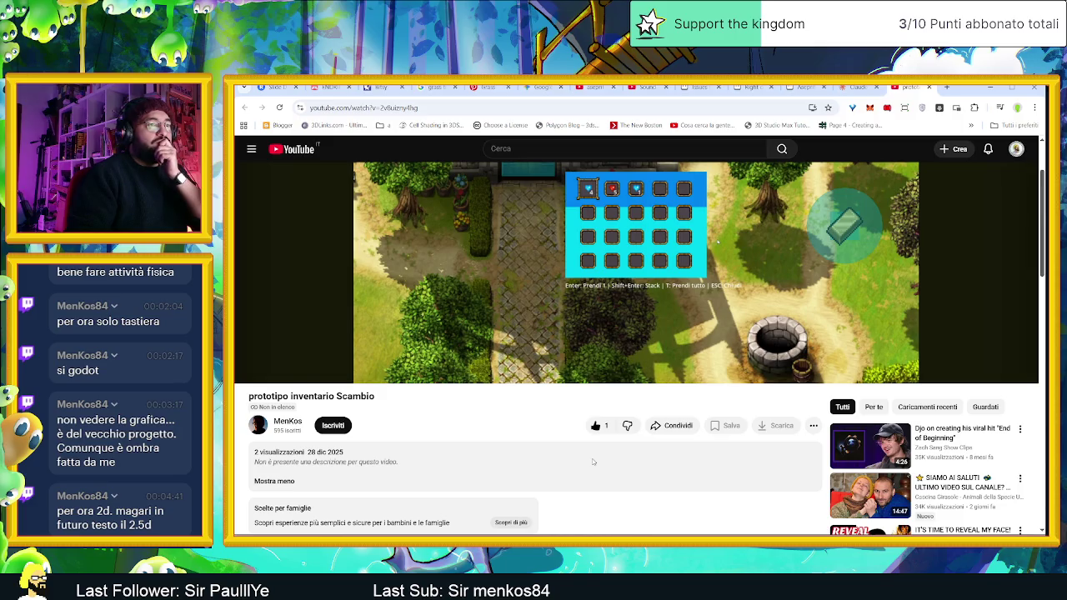
scroll(593, 462, up, 2)
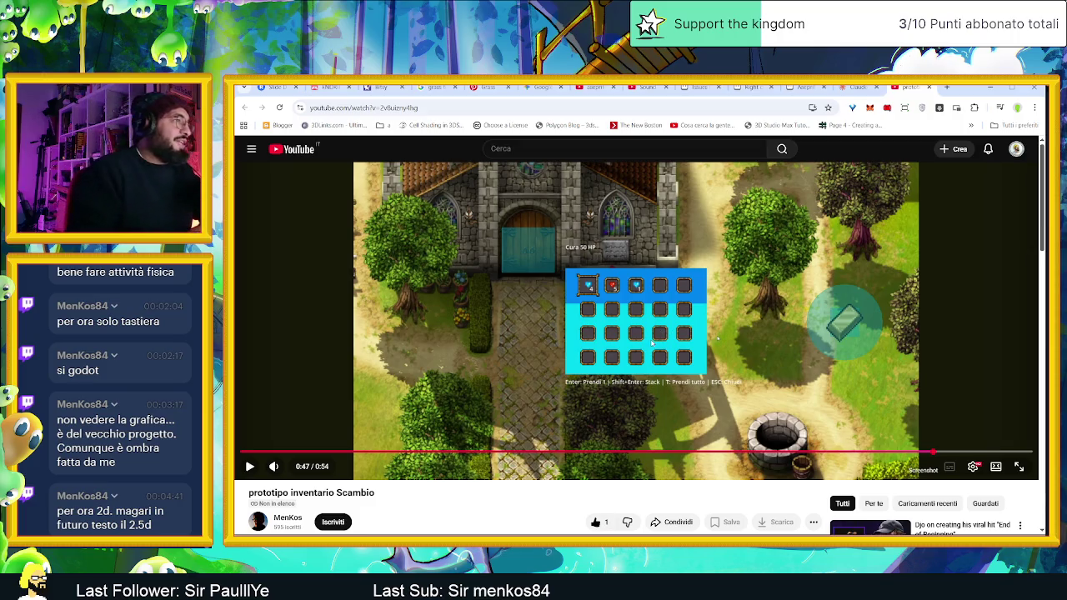
- Step the progress bar through 0:48, 0:50 and 0:52 near the end
click(947, 453)
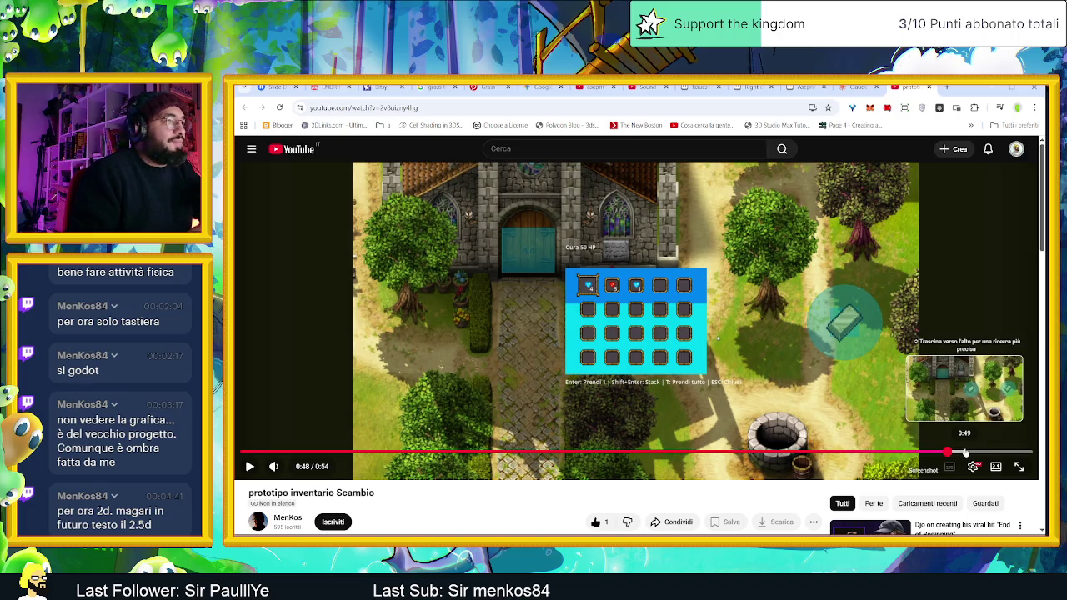
click(977, 453)
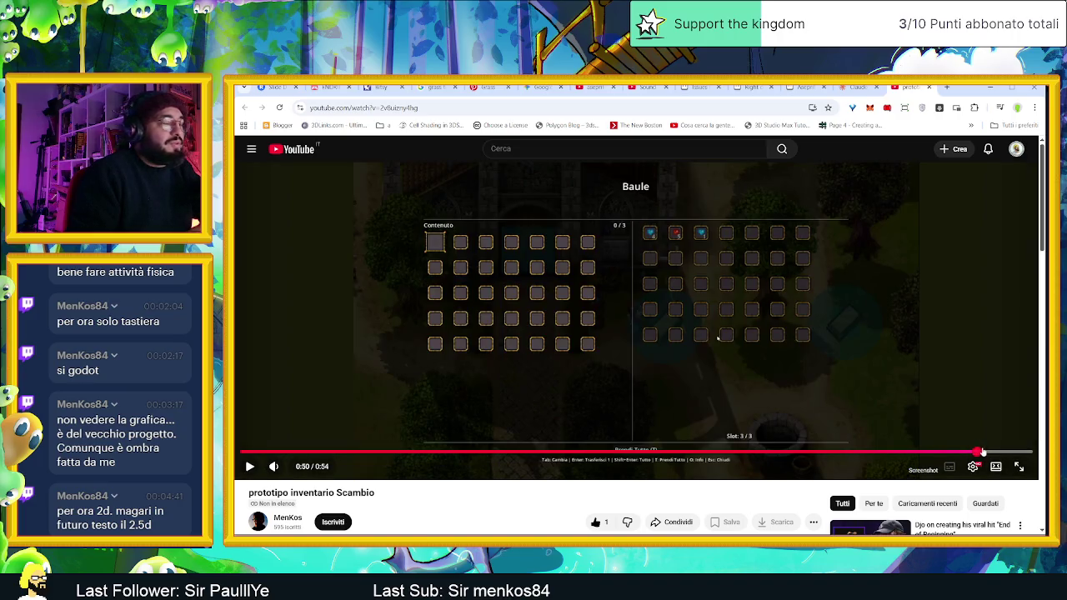
click(1009, 452)
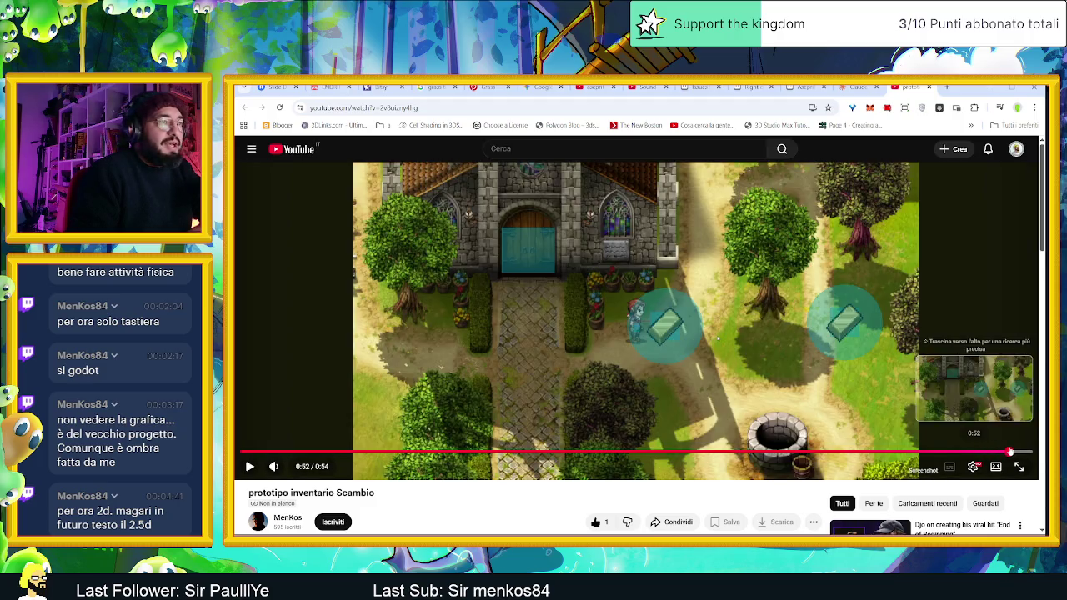